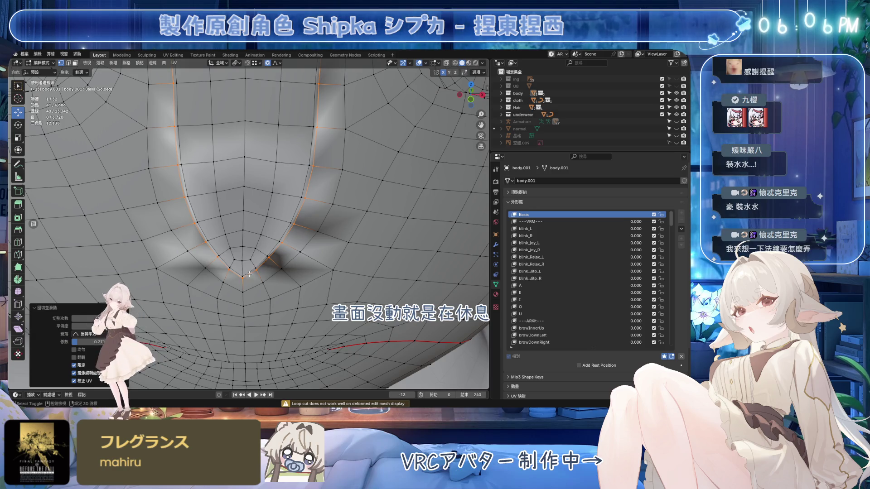
# Step: Dissolve the two upper edges of the mouth opening on body.001
pyautogui.click(317, 145)
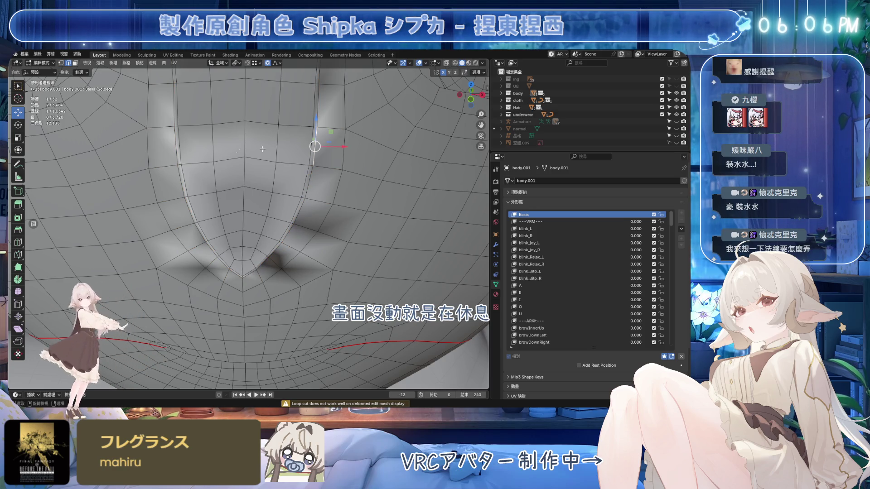
pyautogui.keyDown('alt'); pyautogui.click(177, 147); pyautogui.keyUp('alt')
pyautogui.hotkey('ctrl', 'z')
pyautogui.hotkey('ctrl', 'z')
pyautogui.hotkey('ctrl', 'z')
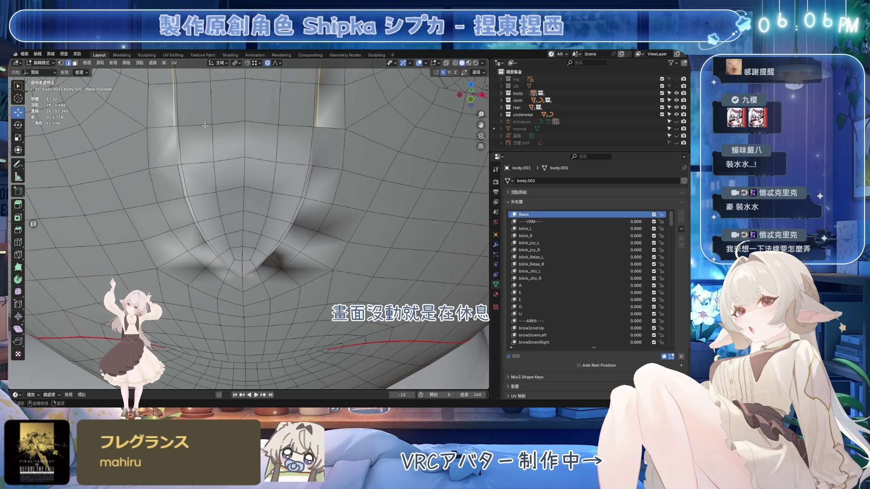
pyautogui.hotkey('ctrl', 'x')
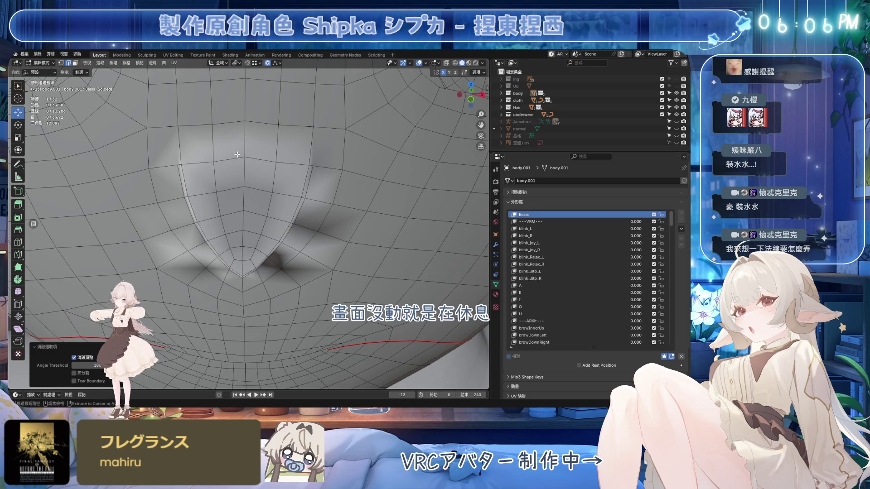
# Step: Add a new edge loop across the mouth region
pyautogui.hotkey('ctrl', 'r')
pyautogui.click(236, 155)
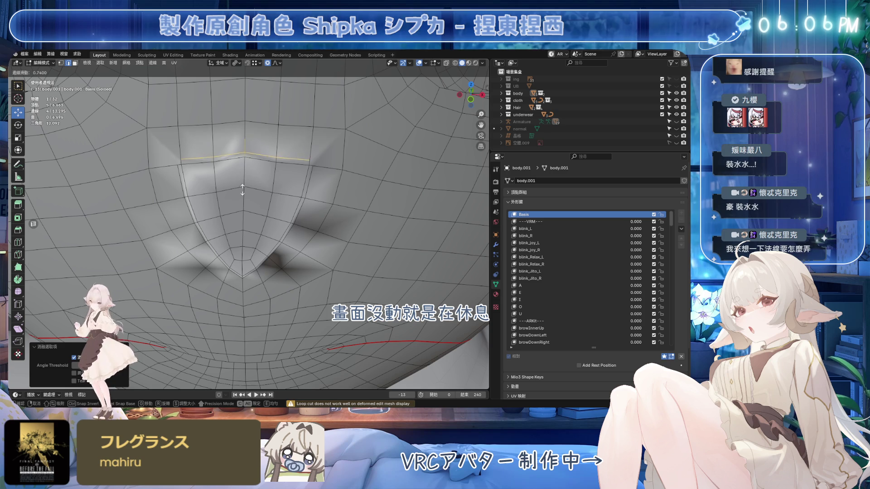
pyautogui.click(248, 205)
pyautogui.scroll(2, 297, 173)
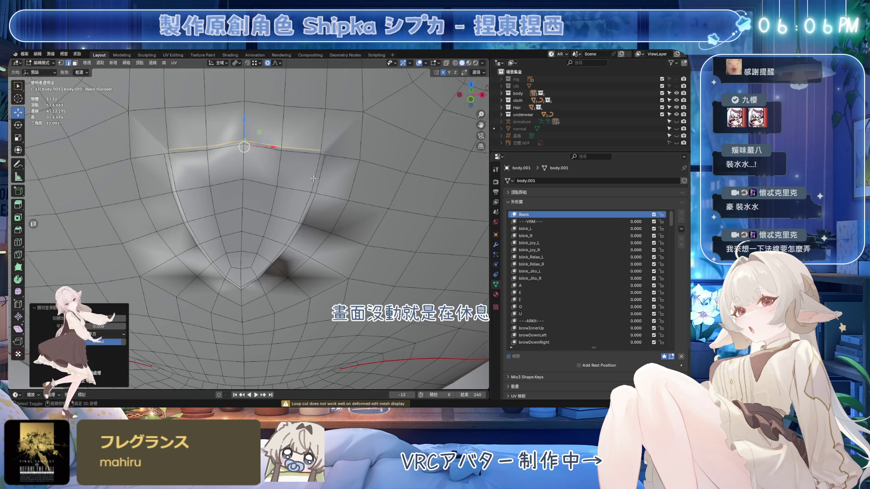
# Step: Join several vertex pairs around the new loop with new edges
pyautogui.click(299, 175)
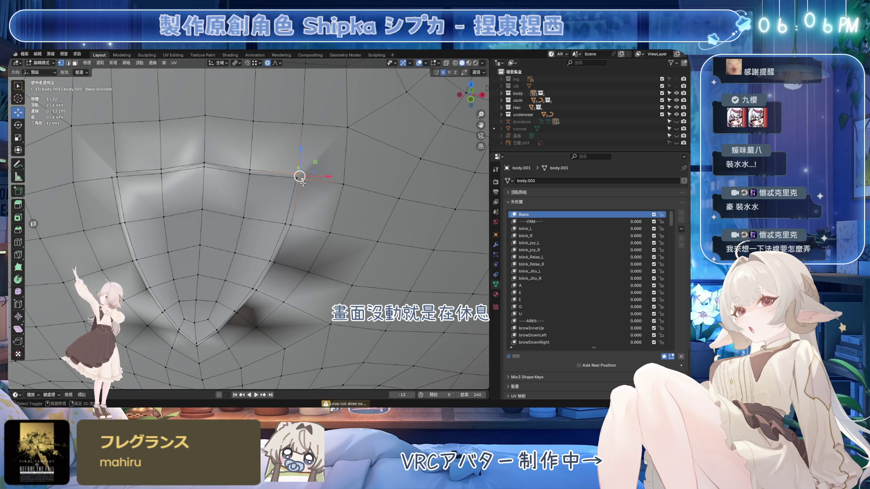
pyautogui.press('j')
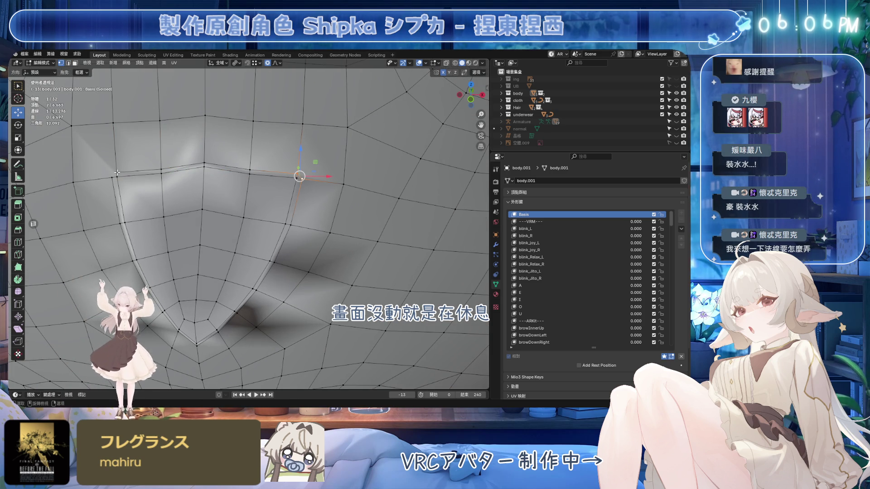
pyautogui.press('j')
pyautogui.click(297, 174)
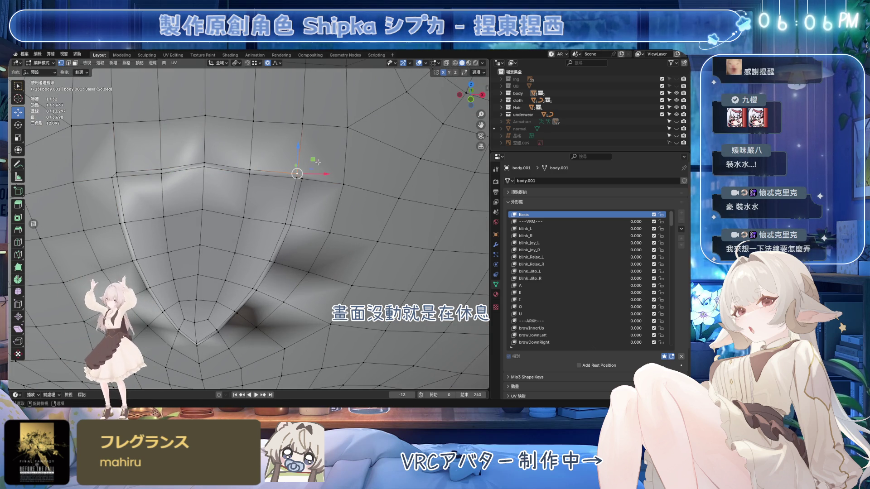
pyautogui.keyDown('shift'); pyautogui.click(348, 128); pyautogui.keyUp('shift')
pyautogui.press('j')
pyautogui.click(117, 172)
pyautogui.keyDown('shift'); pyautogui.click(72, 127); pyautogui.keyUp('shift')
pyautogui.keyDown('shift'); pyautogui.click(113, 178); pyautogui.keyUp('shift')
pyautogui.press('j')
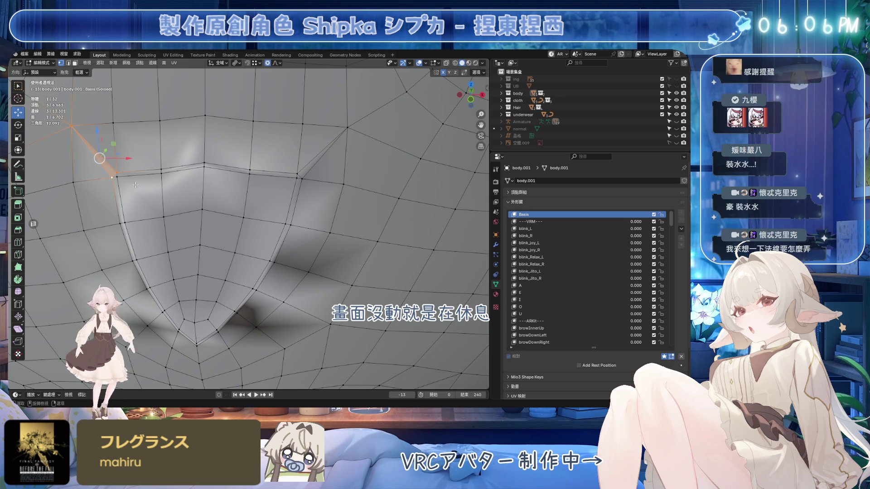
# Step: Select the 22-face mouth region, then keep only its outline edges selected
pyautogui.press('3')
pyautogui.click(206, 281)
pyautogui.press('ctrl+KP_Add')
pyautogui.press('ctrl+KP_Add')
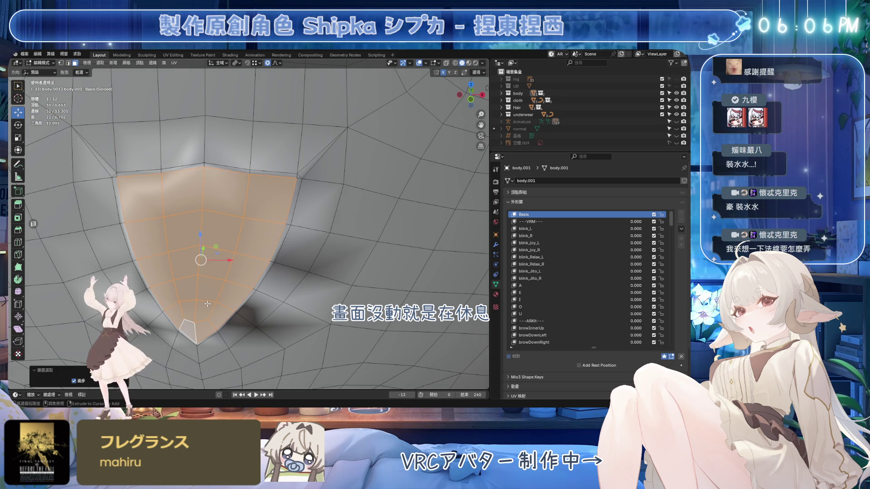
pyautogui.moveTo(207, 303); pyautogui.dragTo(248, 245, button='middle')
pyautogui.press('ctrl+KP_Add')
pyautogui.moveTo(218, 191); pyautogui.dragTo(232, 181, button='middle')
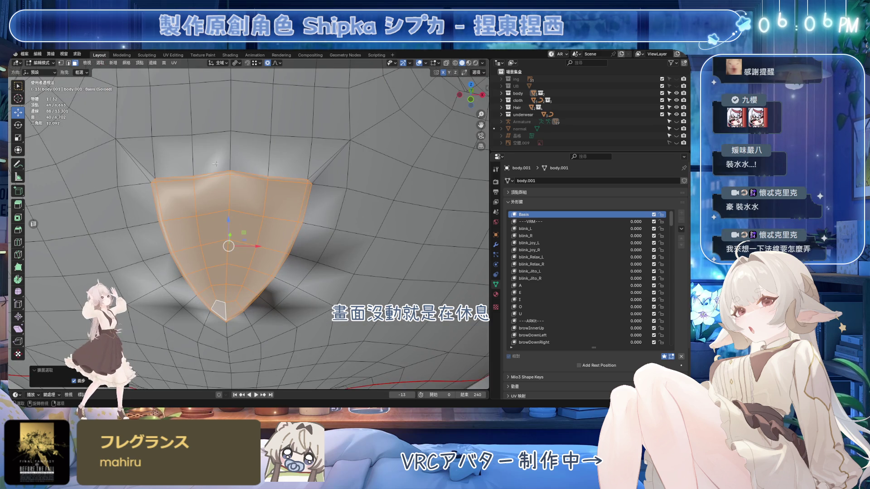
pyautogui.hotkey('ctrl', 'z')
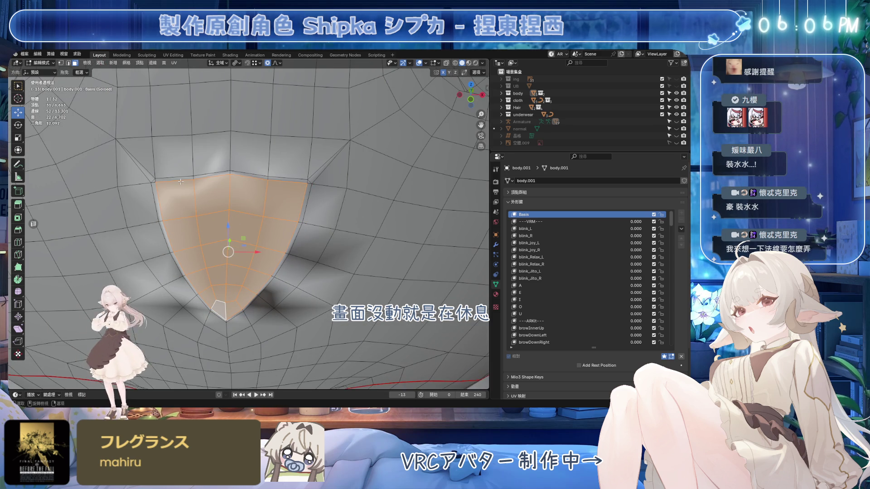
pyautogui.press('2')
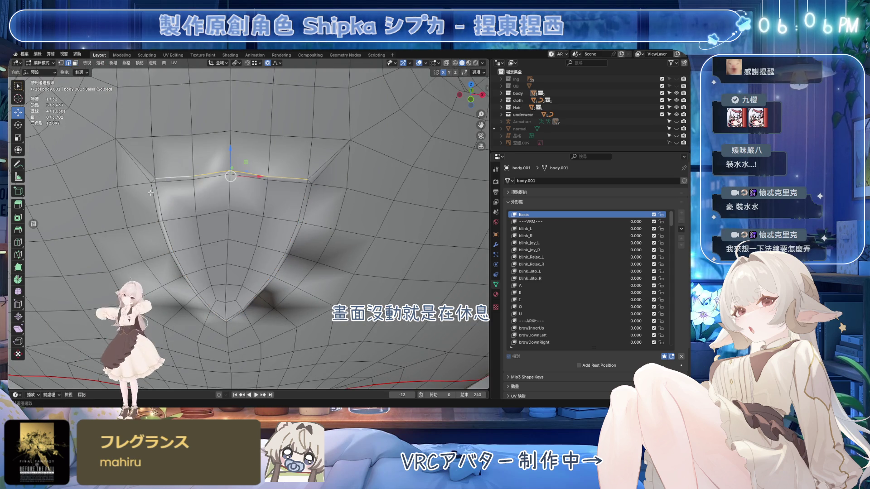
pyautogui.keyDown('alt'); pyautogui.click(152, 181); pyautogui.keyUp('alt')
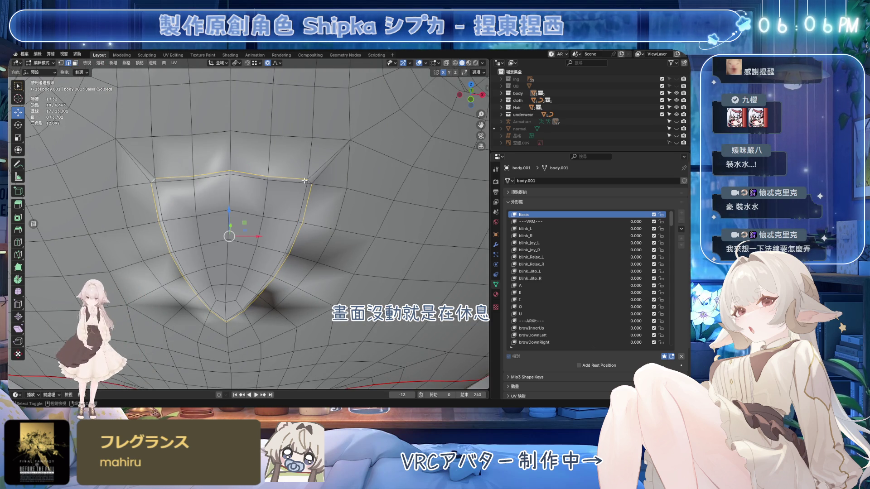
pyautogui.click(127, 64)
pyautogui.moveTo(113, 64)
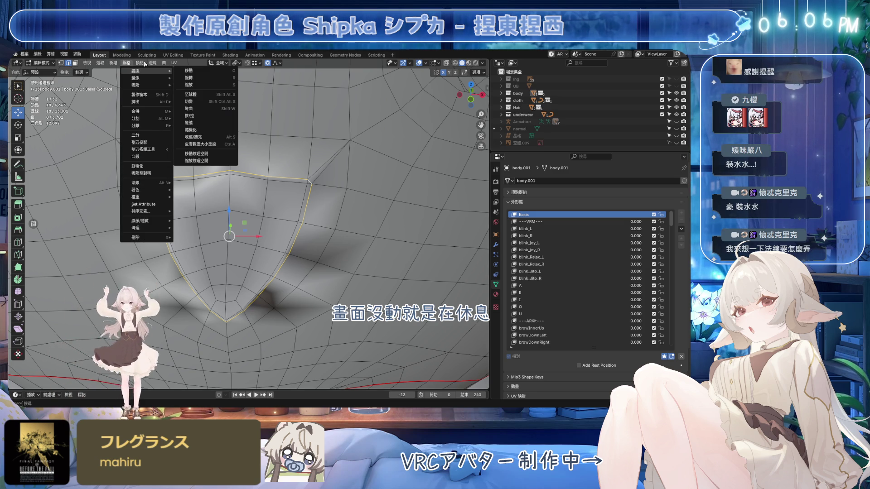
# Step: Apply Smooth Vectors to the outline loop's custom normals
pyautogui.moveTo(145, 183)
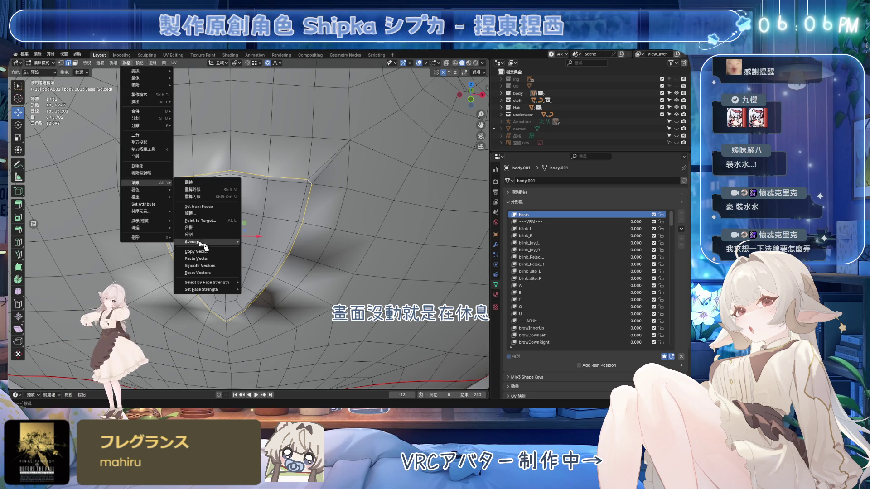
pyautogui.click(204, 266)
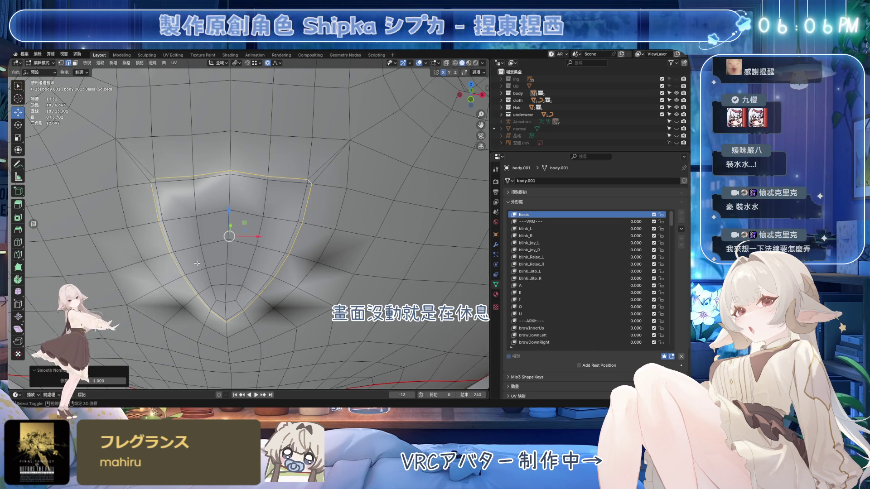
pyautogui.moveTo(182, 310); pyautogui.dragTo(189, 290, button='middle')
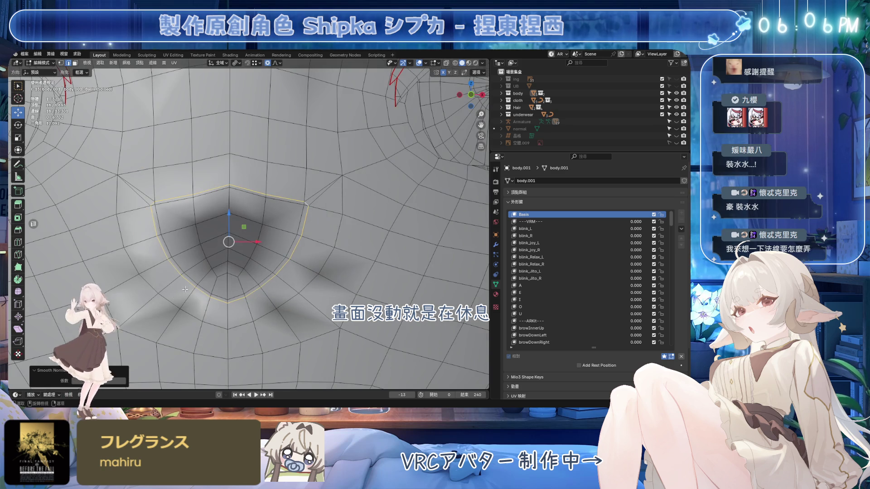
pyautogui.keyDown('alt'); pyautogui.click(133, 264); pyautogui.keyUp('alt')
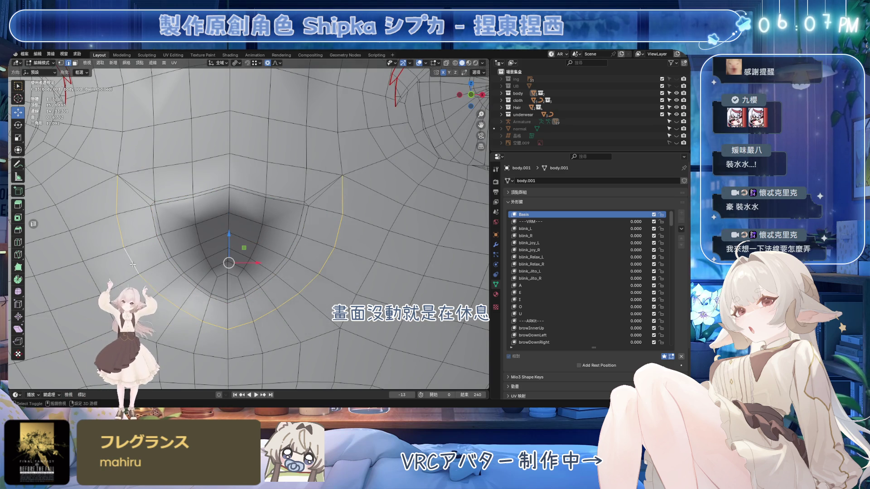
# Step: Hide the wireframe overlays to judge the face shading, then restore them
pyautogui.click(420, 63)
pyautogui.scroll(-5, 289, 248)
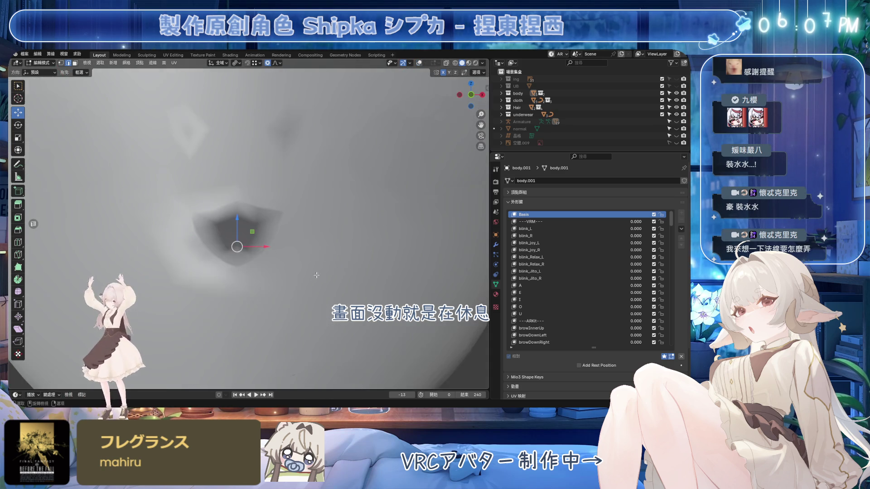
pyautogui.moveTo(276, 238); pyautogui.dragTo(310, 283, button='middle')
pyautogui.scroll(5, 313, 289)
pyautogui.scroll(-3, 313, 289)
pyautogui.scroll(4, 295, 204)
pyautogui.click(420, 63)
pyautogui.scroll(2, 202, 173)
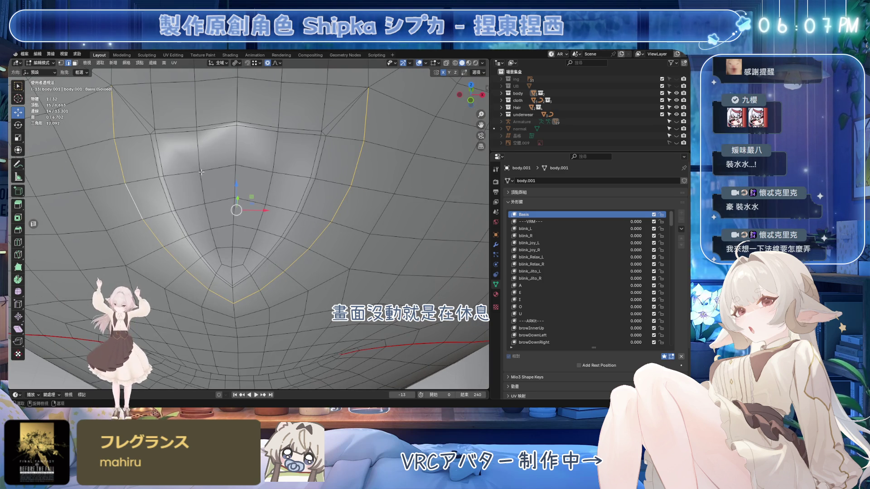
# Step: Select a column of mouth-region faces plus the two bottom faces
pyautogui.click(212, 185)
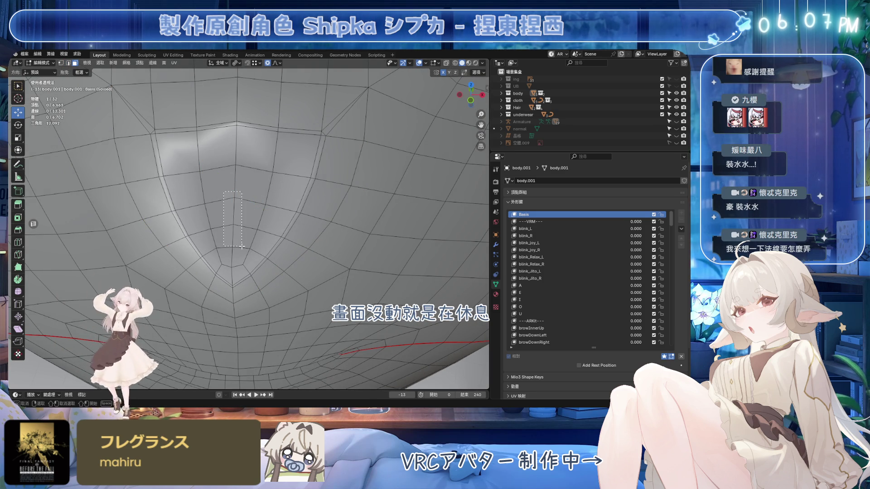
pyautogui.moveTo(242, 247); pyautogui.dragTo(242, 247)
pyautogui.keyDown('shift'); pyautogui.click(224, 257); pyautogui.keyUp('shift')
pyautogui.keyDown('shift'); pyautogui.click(241, 257); pyautogui.keyUp('shift')
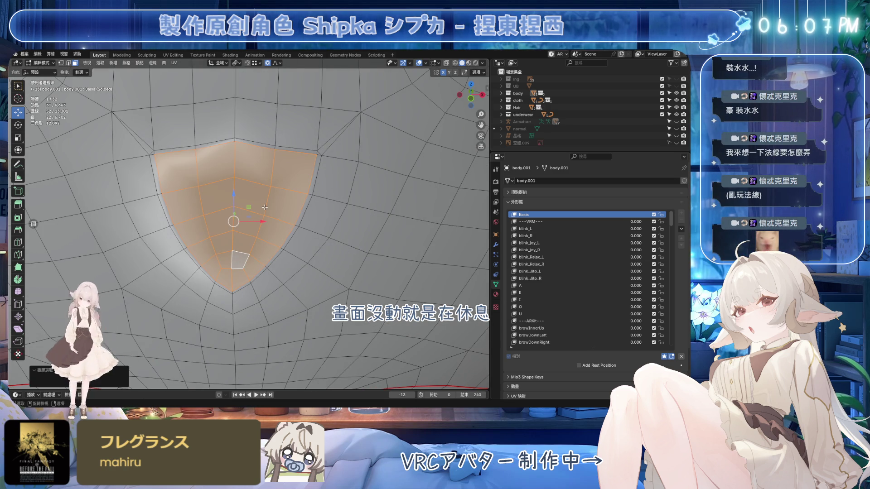
# Step: Grow the face selection one ring and point its normals to a target
pyautogui.press('ctrl+KP_Add')
pyautogui.click(126, 63)
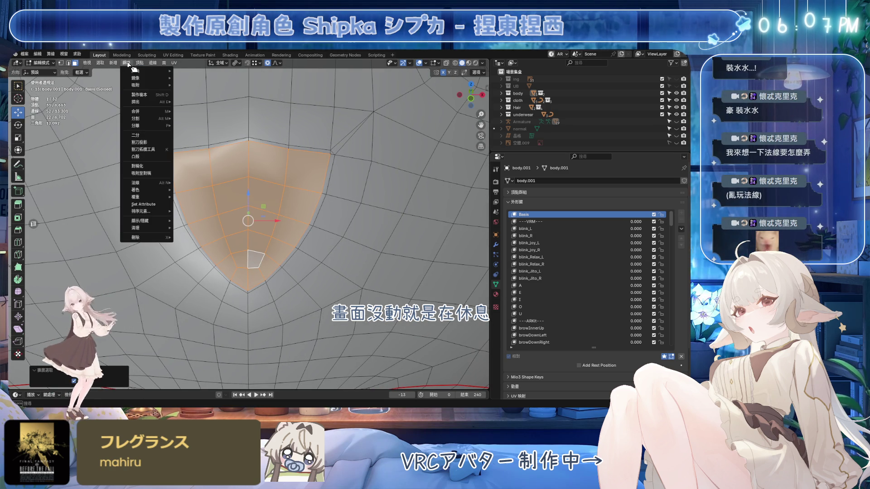
pyautogui.moveTo(105, 65)
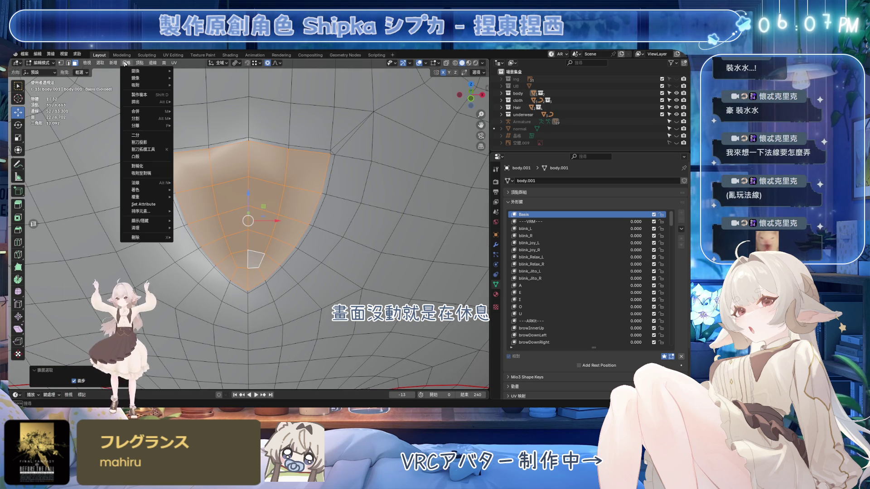
pyautogui.moveTo(136, 183)
pyautogui.click(204, 228)
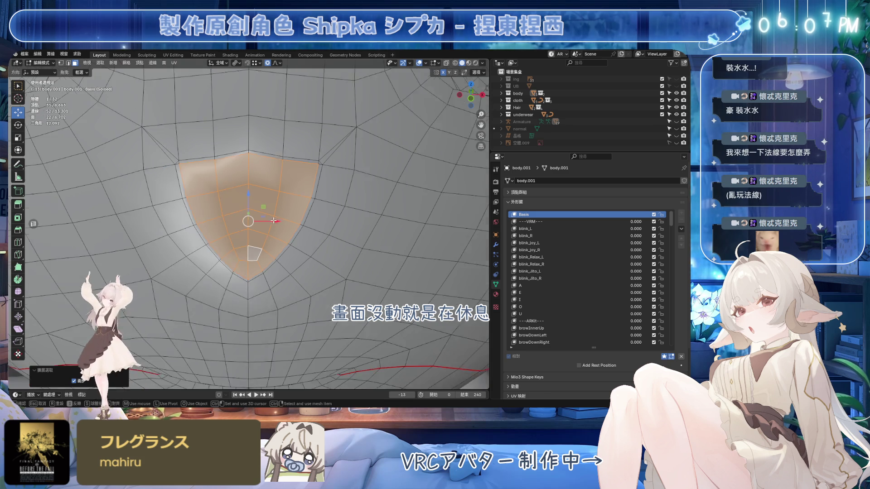
pyautogui.press('KP_1')
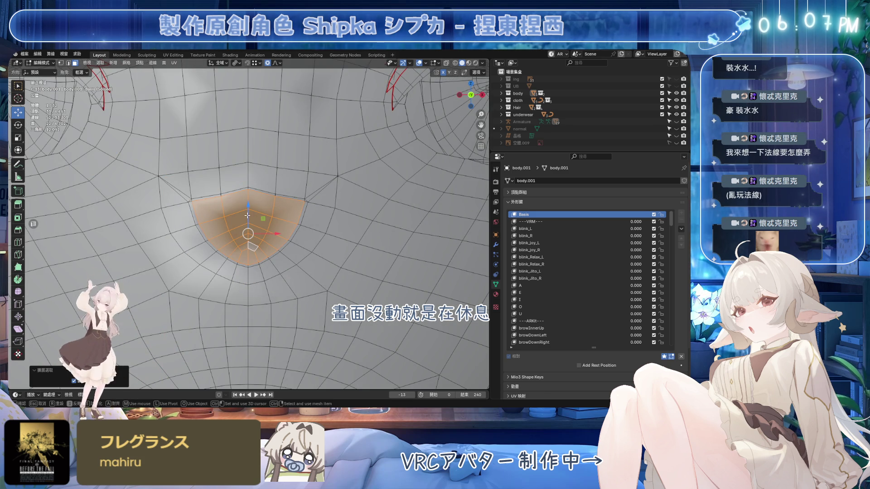
pyautogui.click(248, 212)
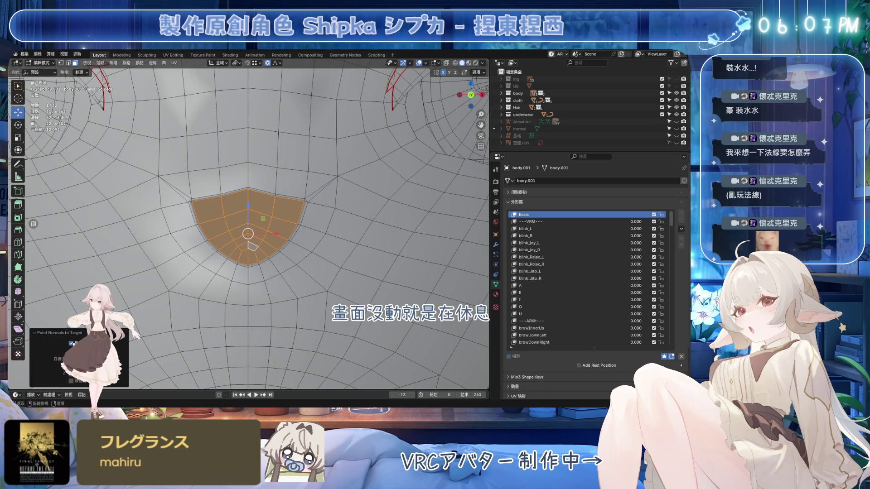
pyautogui.moveTo(222, 280)
pyautogui.mouseDown(button='middle')
pyautogui.moveTo(287, 258)
pyautogui.moveTo(274, 273)
pyautogui.mouseUp(button='middle')
# Step: Vertex-slide the region's edge vertex into place, around factor 0.4617
pyautogui.press('1')
pyautogui.click(273, 274)
pyautogui.hotkey('shift', 'v')
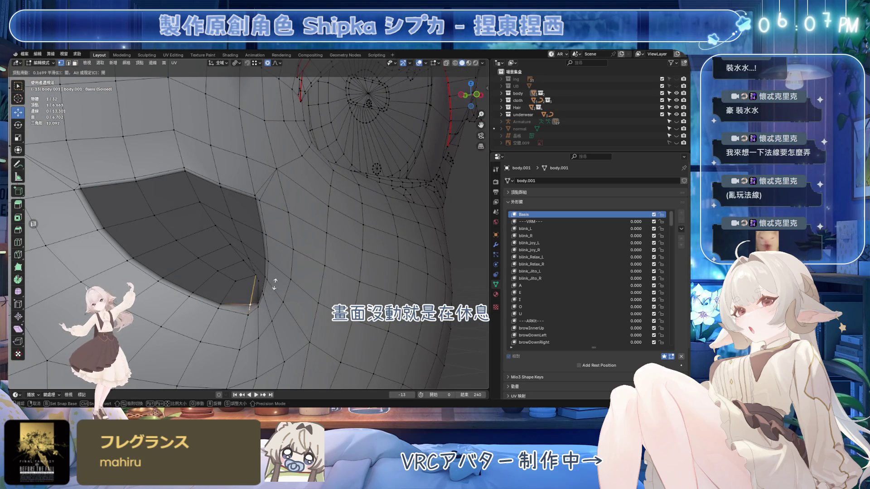
pyautogui.click(272, 265)
pyautogui.moveTo(247, 290); pyautogui.dragTo(258, 295, button='middle')
pyautogui.hotkey('shift', 'v')
pyautogui.click(263, 255)
pyautogui.hotkey('shift', 'v')
pyautogui.click(287, 179)
pyautogui.hotkey('shift', 'v')
pyautogui.click(219, 237)
# Step: Return body.001 to Object Mode
pyautogui.hotkey('ctrl', 'Tab')
pyautogui.scroll(-5, 317, 213)
pyautogui.scroll(-5, 331, 209)
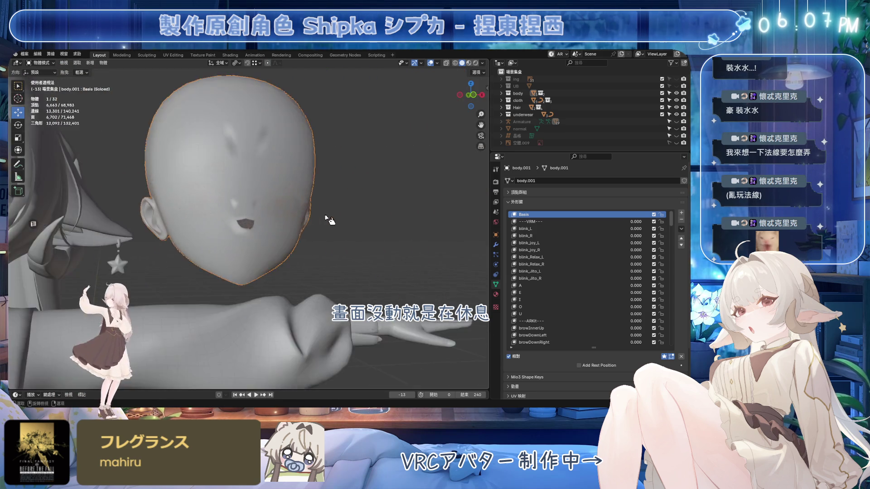
# Step: In Edit Mode, select the forehead vertices between and above the eyes
pyautogui.scroll(8, 318, 227)
pyautogui.press('Tab')
pyautogui.moveTo(274, 154); pyautogui.dragTo(275, 155)
pyautogui.scroll(-5, 274, 181)
pyautogui.moveTo(211, 132); pyautogui.dragTo(289, 170)
pyautogui.scroll(3, 290, 170)
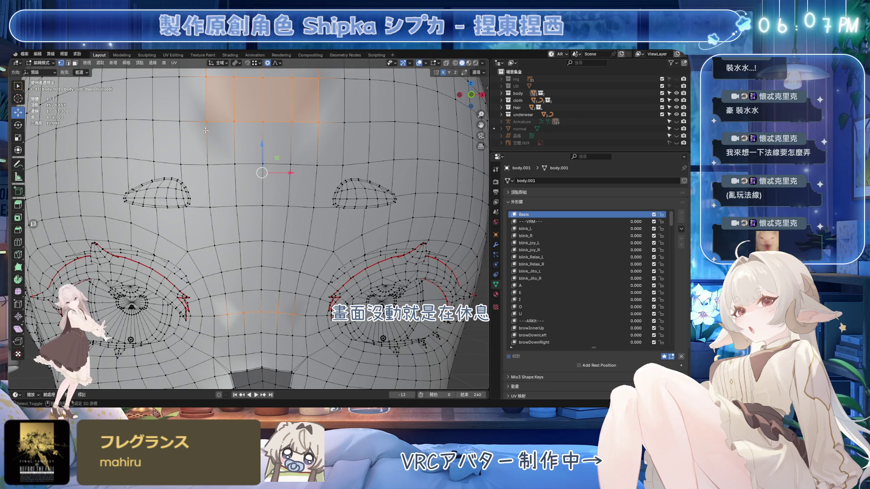
pyautogui.click(139, 63)
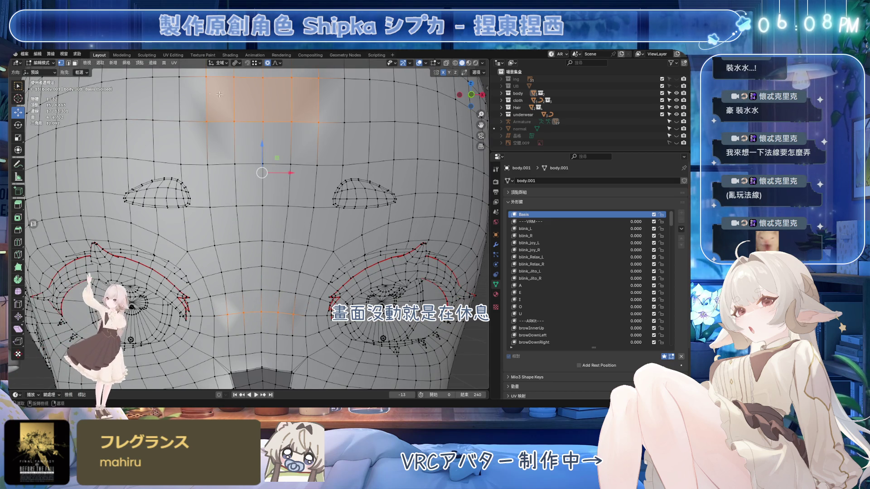
pyautogui.keyDown('shift'); pyautogui.moveTo(206, 89); pyautogui.dragTo(202, 108, button='middle'); pyautogui.keyUp('shift')
pyautogui.keyDown('ctrl'); pyautogui.moveTo(350, 113); pyautogui.dragTo(350, 112); pyautogui.keyUp('ctrl')
pyautogui.click(139, 63)
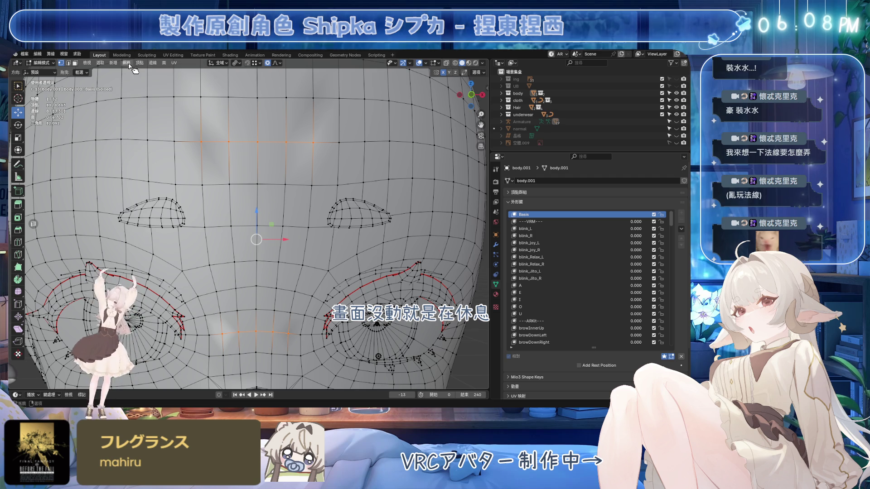
# Step: Apply Smooth Vectors to their normals, clear the selection, and return to Object Mode
pyautogui.click(127, 64)
pyautogui.moveTo(150, 185)
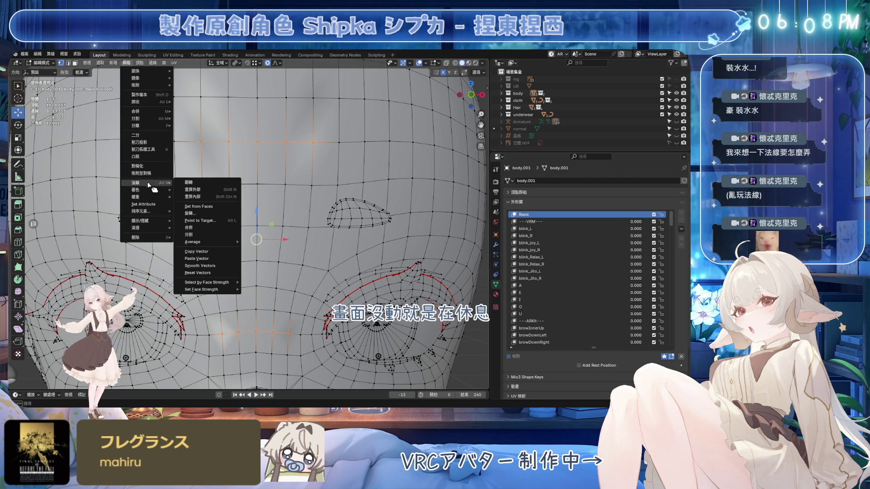
pyautogui.click(200, 266)
pyautogui.hotkey('alt', 'a')
pyautogui.scroll(-5, 299, 231)
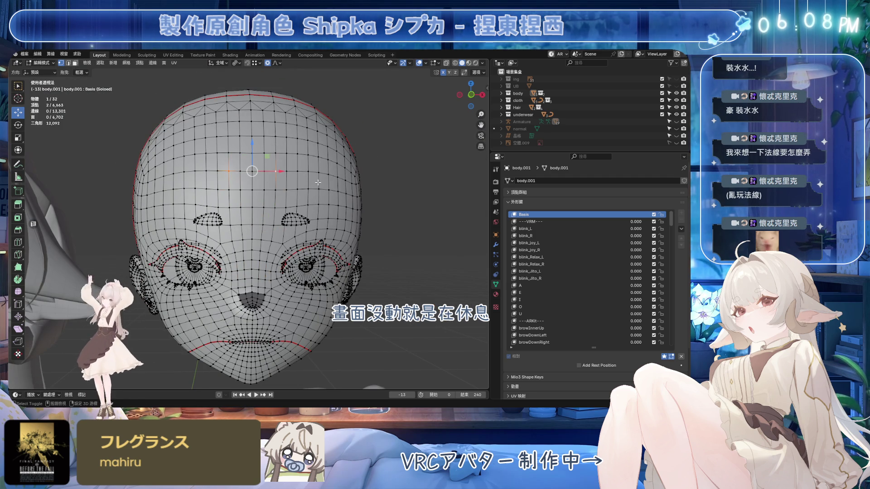
pyautogui.press('Tab')
# Step: Turn the viewport overlays back on while viewing the face
pyautogui.moveTo(353, 213)
pyautogui.mouseDown(button='middle')
pyautogui.moveTo(301, 204)
pyautogui.moveTo(301, 252)
pyautogui.moveTo(299, 202)
pyautogui.moveTo(312, 217)
pyautogui.moveTo(296, 232)
pyautogui.moveTo(303, 243)
pyautogui.moveTo(331, 221)
pyautogui.moveTo(305, 216)
pyautogui.mouseUp(button='middle')
pyautogui.scroll(3, 292, 231)
pyautogui.click(430, 63)
pyautogui.click(436, 63)
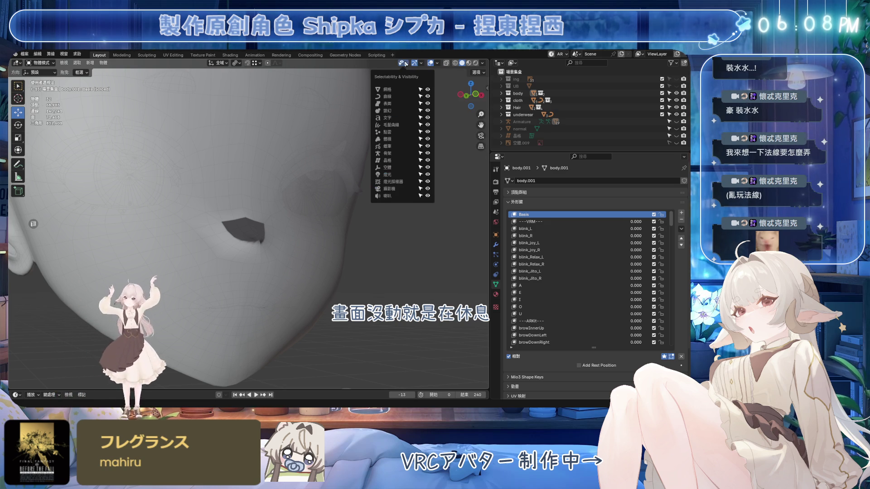
# Step: Enter Edit Mode on the head and enable the normals overlay display
pyautogui.click(333, 151)
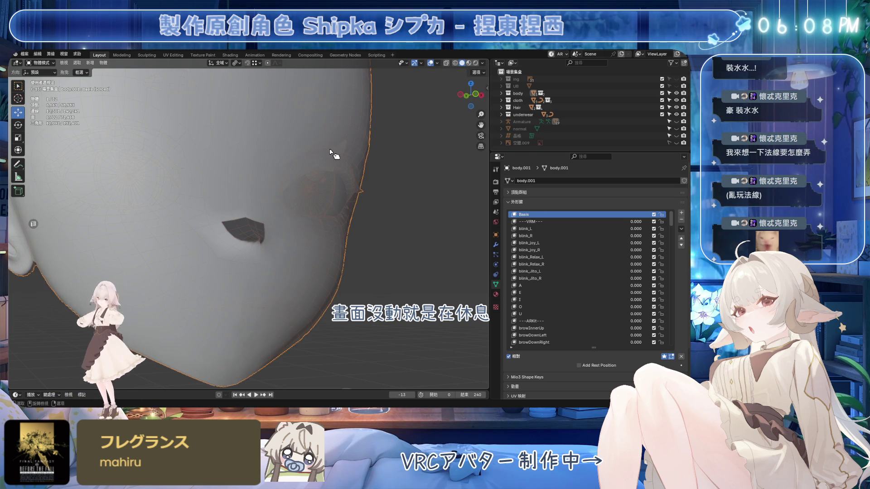
pyautogui.press('Tab')
pyautogui.click(437, 63)
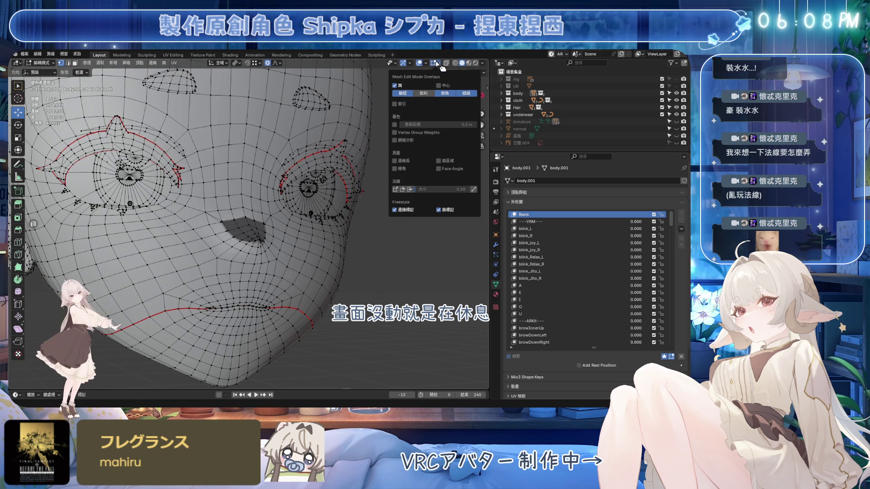
pyautogui.click(410, 189)
pyautogui.click(410, 189)
pyautogui.click(410, 189)
pyautogui.scroll(-5, 271, 226)
pyautogui.moveTo(272, 226); pyautogui.dragTo(353, 240, button='middle')
# Step: Switch the overlay to show split normals instead of face normals
pyautogui.click(437, 64)
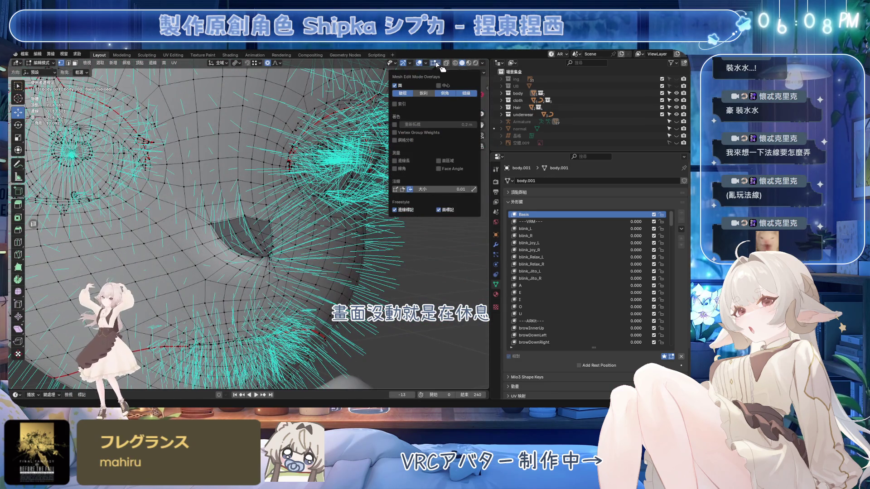
pyautogui.click(404, 192)
pyautogui.moveTo(344, 200)
pyautogui.mouseDown(button='middle')
pyautogui.moveTo(266, 217)
pyautogui.moveTo(245, 231)
pyautogui.mouseUp(button='middle')
pyautogui.scroll(4, 265, 217)
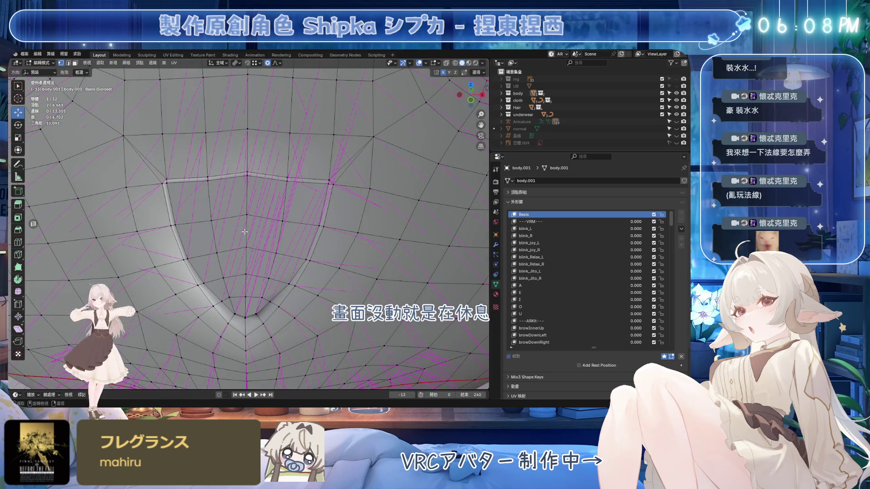
# Step: Select the nose faces, grow the selection, and rotate their custom normals
pyautogui.moveTo(254, 272); pyautogui.dragTo(254, 272)
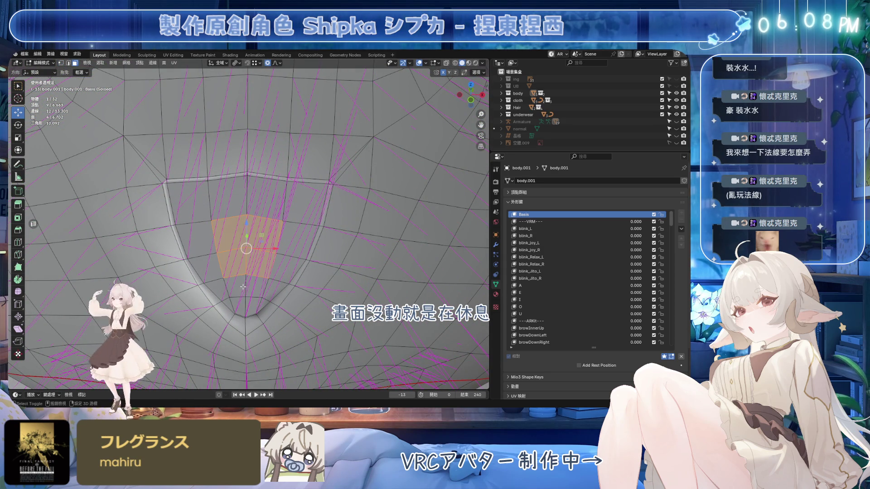
pyautogui.press('ctrl+KP_Add')
pyautogui.press('ctrl+KP_Add')
pyautogui.press('ctrl+KP_Add')
pyautogui.moveTo(245, 302); pyautogui.dragTo(358, 201, button='middle')
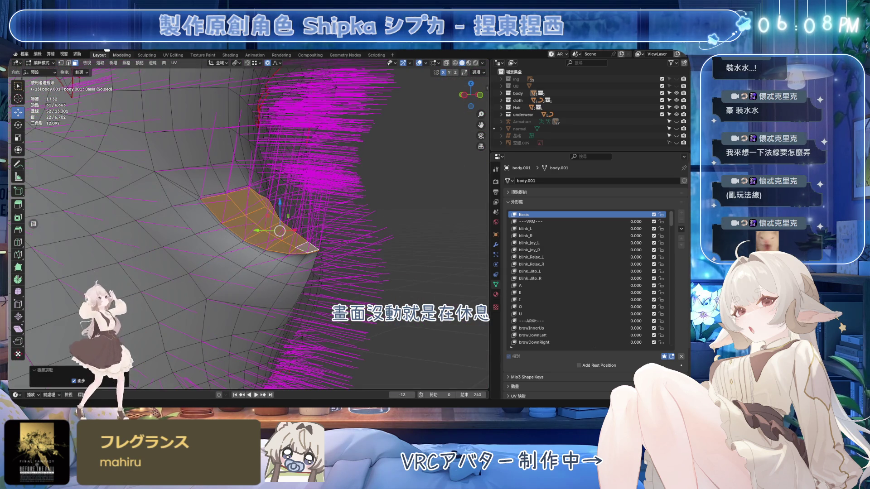
pyautogui.click(129, 64)
pyautogui.moveTo(149, 183)
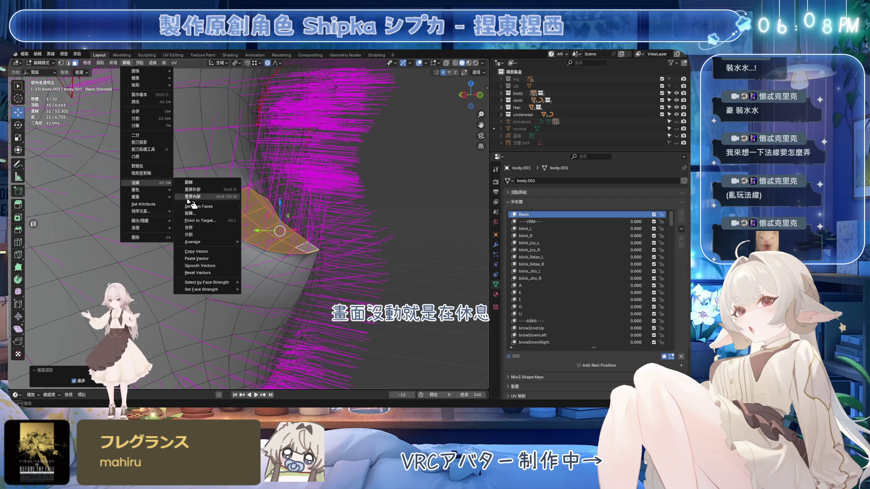
pyautogui.click(202, 216)
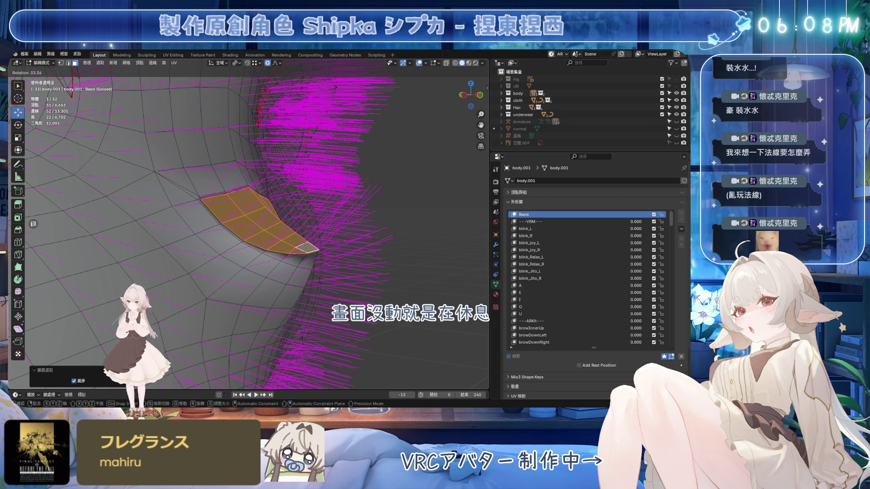
pyautogui.click(184, 128)
pyautogui.moveTo(183, 128)
pyautogui.mouseDown(button='middle')
pyautogui.moveTo(298, 144)
pyautogui.moveTo(154, 89)
pyautogui.mouseUp(button='middle')
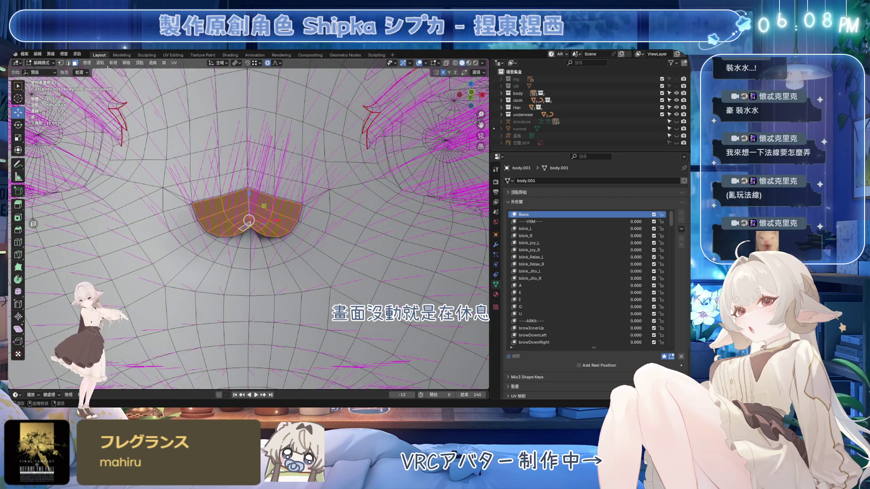
# Step: Rotate the selected faces' normals a second time
pyautogui.click(126, 64)
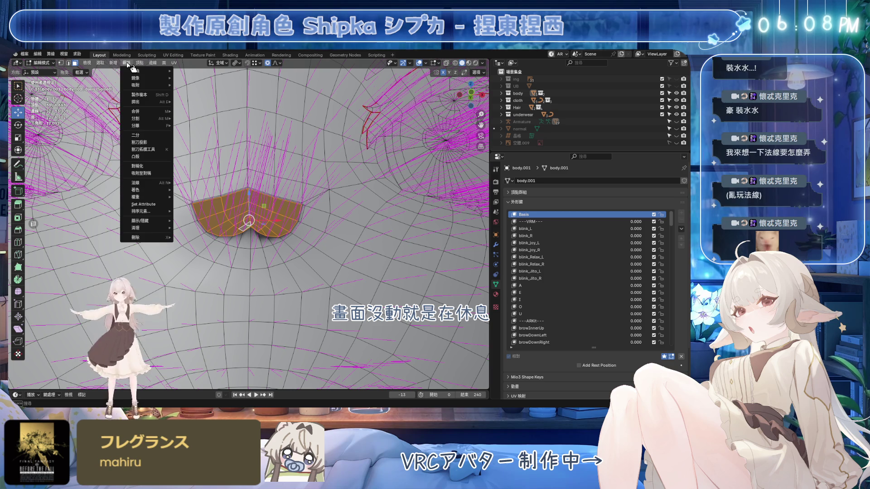
pyautogui.moveTo(136, 182)
pyautogui.click(195, 213)
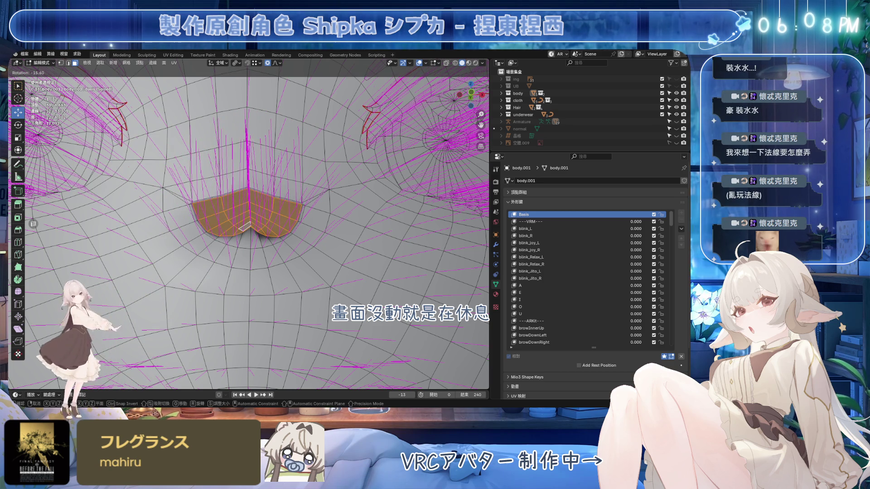
pyautogui.click(245, 226)
pyautogui.scroll(3, 249, 227)
pyautogui.moveTo(236, 272)
pyautogui.mouseDown(button='middle')
pyautogui.moveTo(271, 282)
pyautogui.moveTo(260, 244)
pyautogui.mouseUp(button='middle')
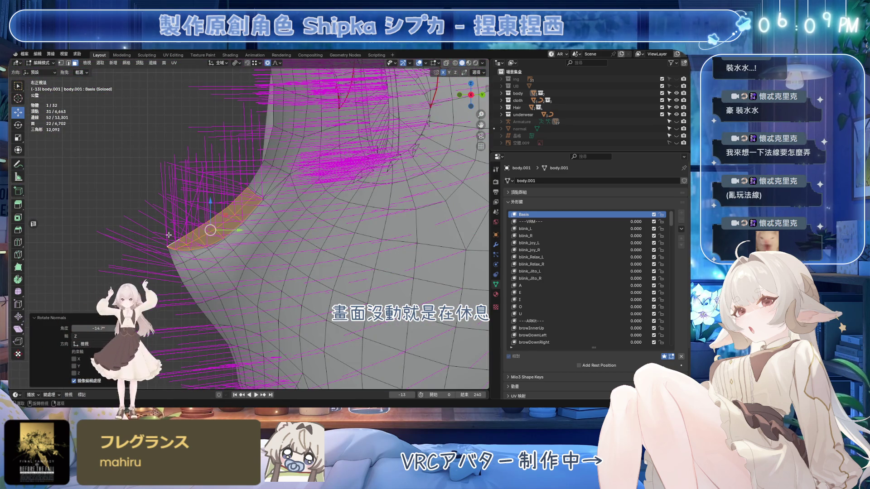
# Step: Rotate the normals a third time and hide overlays to check the shading
pyautogui.click(127, 63)
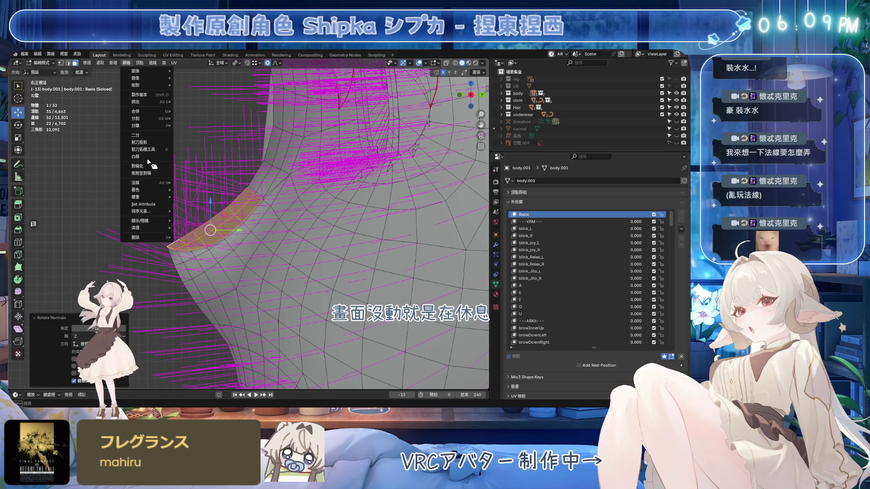
pyautogui.moveTo(145, 183)
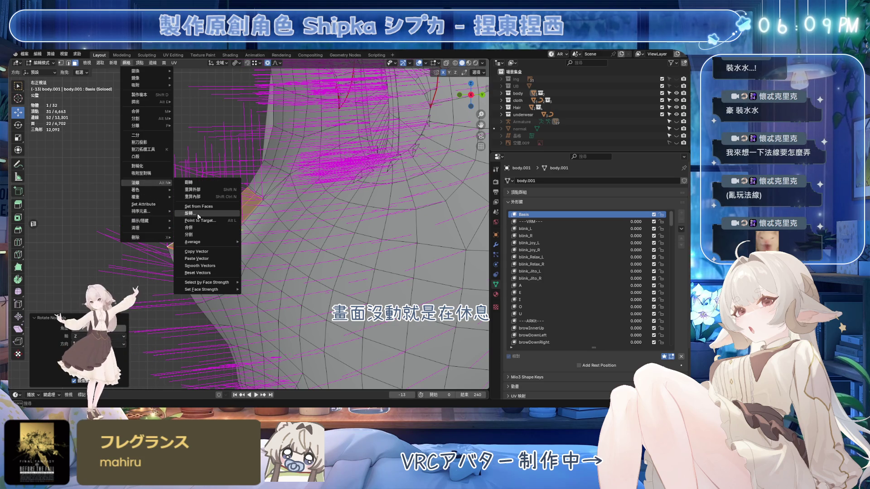
pyautogui.click(190, 212)
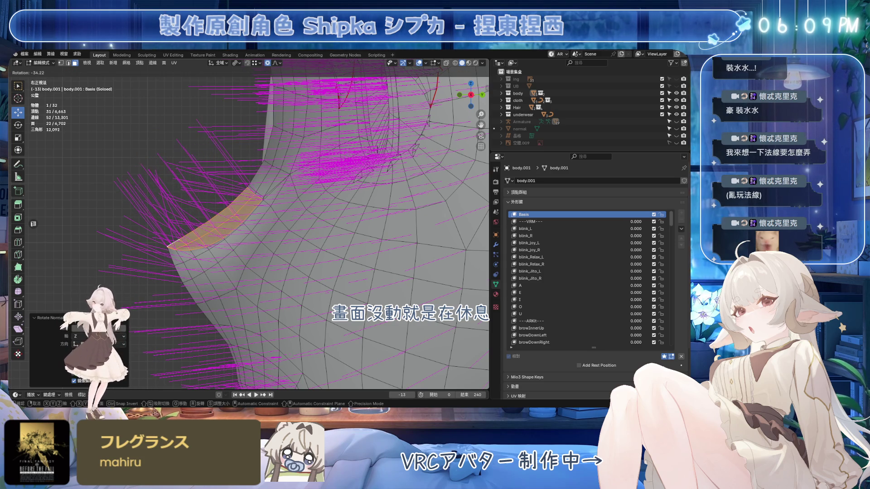
pyautogui.click(160, 181)
pyautogui.moveTo(160, 181); pyautogui.dragTo(180, 172, button='middle')
pyautogui.click(421, 64)
pyautogui.scroll(-8, 347, 183)
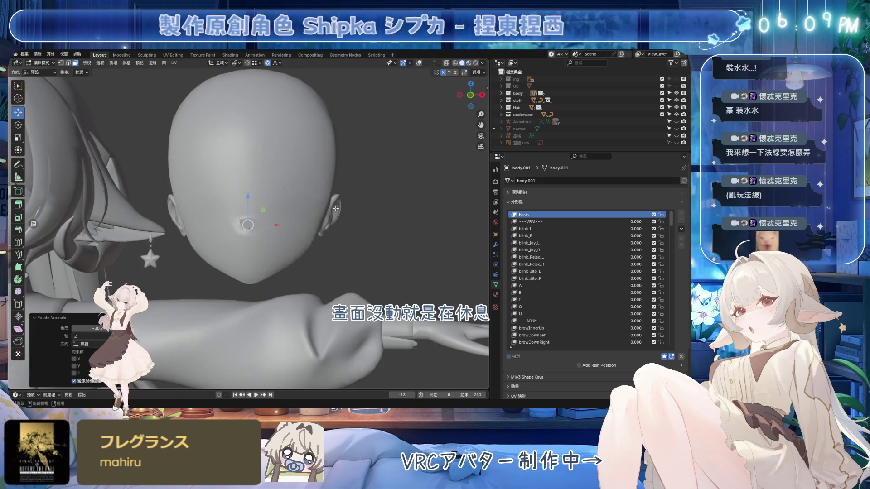
# Step: Orbit around the head to inspect the shading from several angles
pyautogui.scroll(5, 348, 183)
pyautogui.moveTo(348, 183)
pyautogui.mouseDown(button='middle')
pyautogui.moveTo(357, 193)
pyautogui.moveTo(337, 194)
pyautogui.moveTo(419, 202)
pyautogui.mouseUp(button='middle')
pyautogui.scroll(-5, 360, 213)
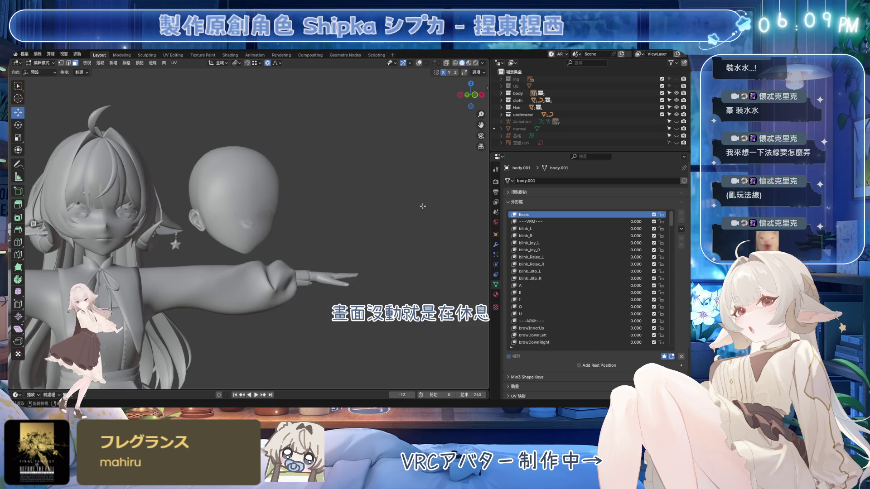
pyautogui.scroll(3, 287, 218)
pyautogui.moveTo(287, 217)
pyautogui.mouseDown(button='middle')
pyautogui.moveTo(272, 219)
pyautogui.moveTo(311, 225)
pyautogui.mouseUp(button='middle')
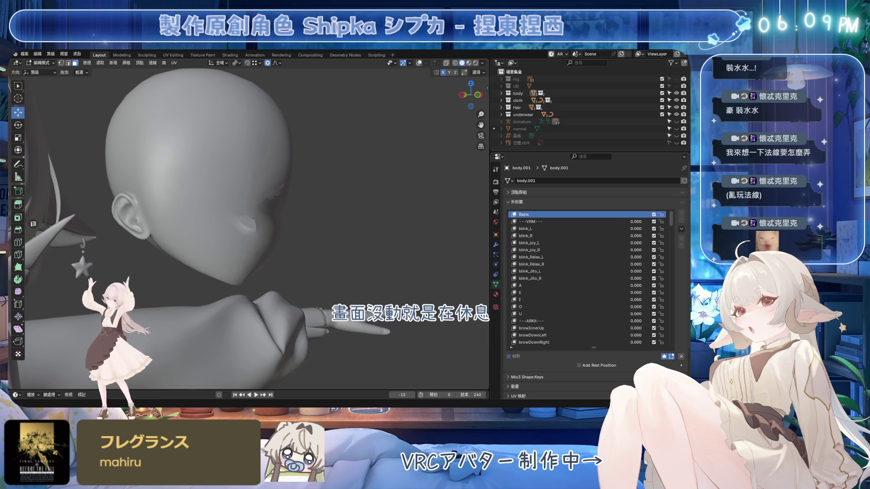
pyautogui.moveTo(453, 227); pyautogui.dragTo(310, 227, button='middle')
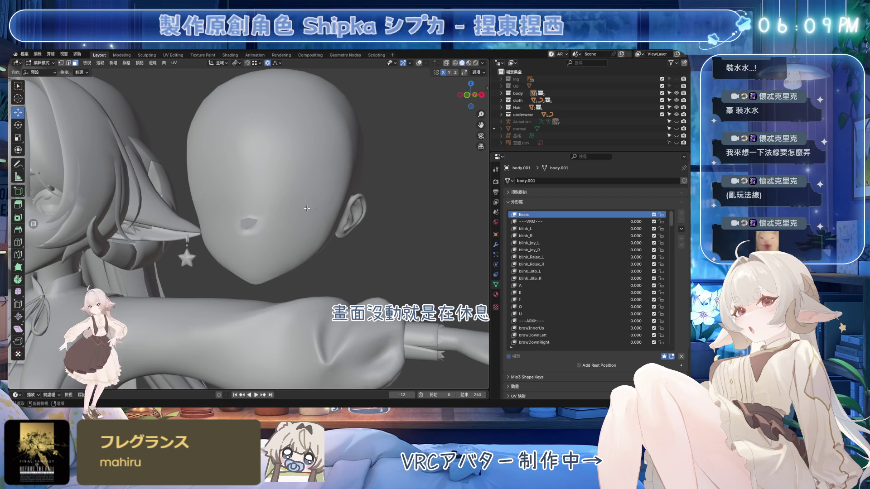
pyautogui.moveTo(321, 234); pyautogui.dragTo(326, 235, button='middle')
# Step: Return to Object Mode and delete the body.001 head object
pyautogui.press('Tab')
pyautogui.moveTo(368, 177)
pyautogui.mouseDown(button='middle')
pyautogui.moveTo(311, 195)
pyautogui.moveTo(363, 208)
pyautogui.mouseUp(button='middle')
pyautogui.press('x')
pyautogui.click(365, 165)
pyautogui.moveTo(365, 167)
pyautogui.mouseDown(button='middle')
pyautogui.moveTo(310, 197)
pyautogui.moveTo(339, 188)
pyautogui.moveTo(299, 238)
pyautogui.moveTo(326, 227)
pyautogui.mouseUp(button='middle')
# Step: Make Body the active object and save the file as Emora_4X_A.blend
pyautogui.click(302, 239)
pyautogui.hotkey('ctrl', 's')
pyautogui.click(516, 221)
pyautogui.click(495, 245)
pyautogui.click(597, 130)
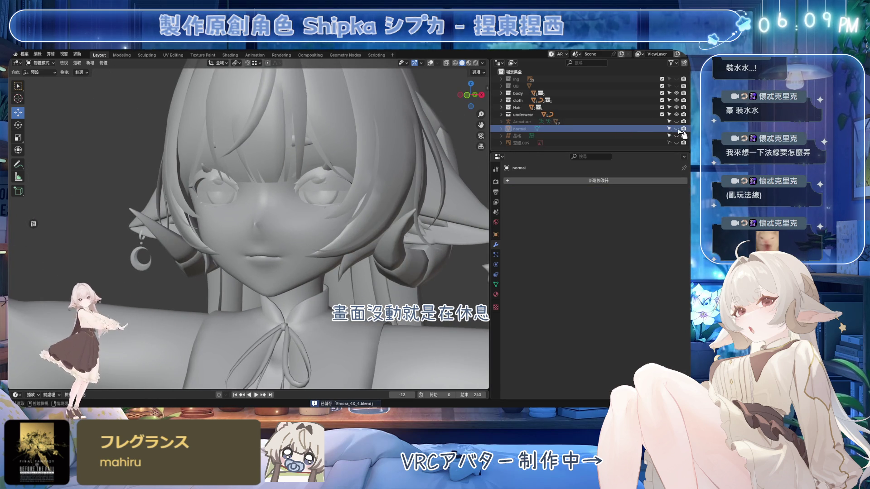
# Step: Hide the normal object so the face is visible, and save the file
pyautogui.hotkey('alt', 'h')
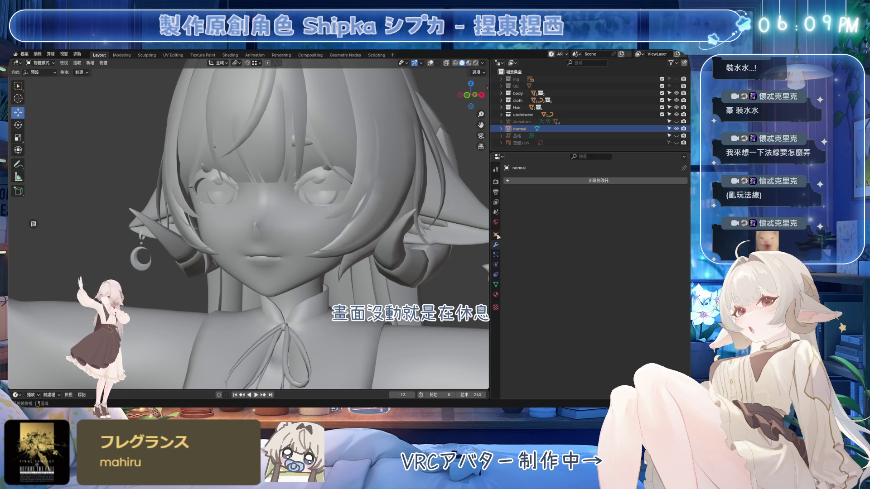
pyautogui.click(496, 235)
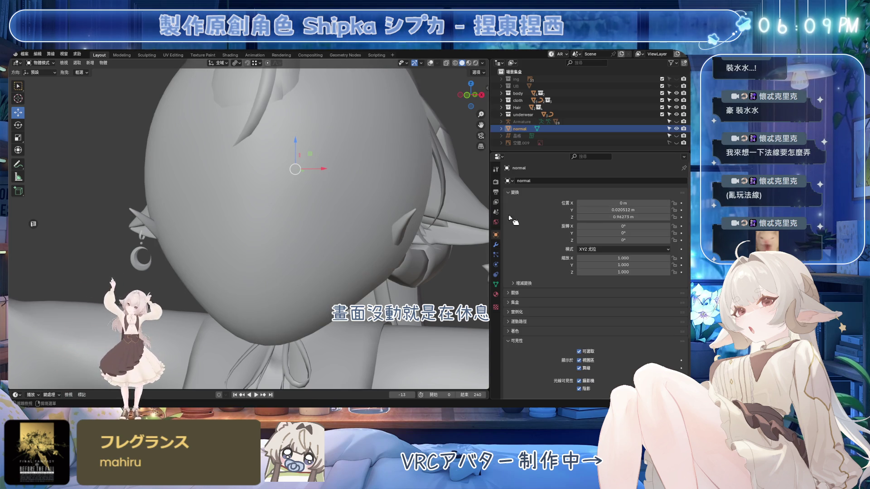
pyautogui.press('h')
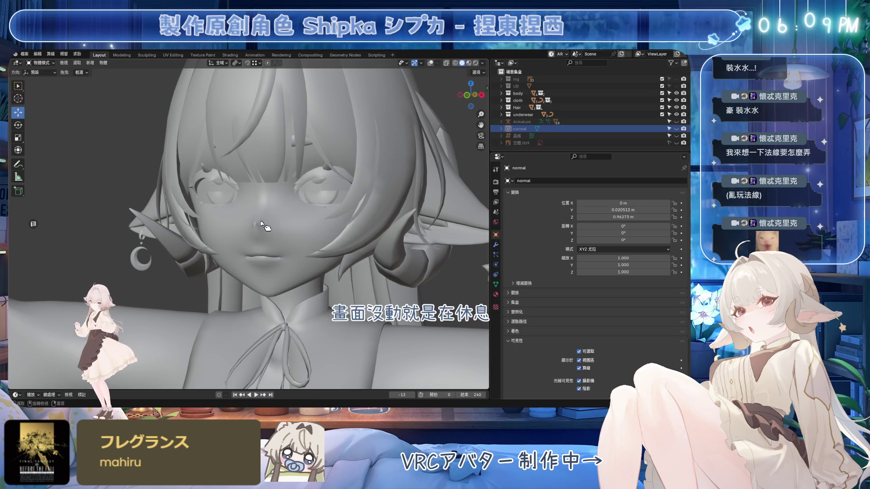
pyautogui.hotkey('ctrl', 's')
# Step: Add a Data Transfer modifier to body above Armature, sourcing from the normal object
pyautogui.click(495, 245)
pyautogui.hotkey('shift', 'a')
pyautogui.moveTo(508, 180)
pyautogui.click(577, 179)
pyautogui.moveTo(680, 207); pyautogui.dragTo(610, 199)
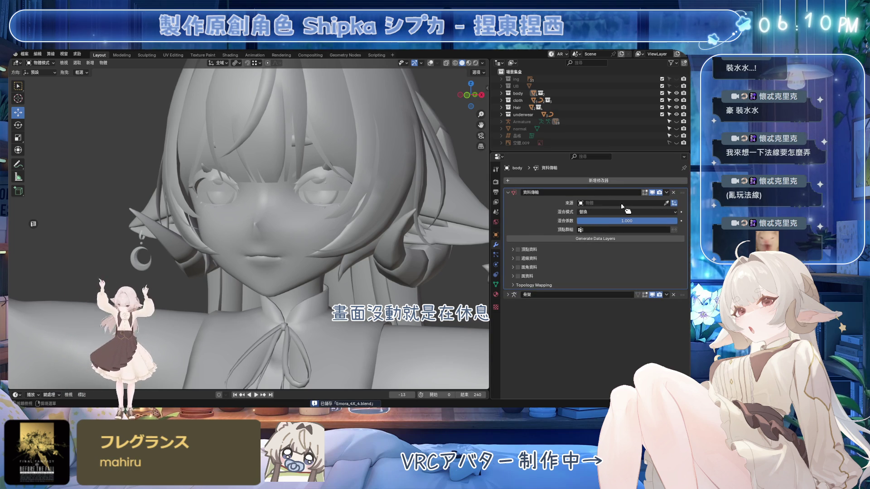
pyautogui.click(669, 205)
pyautogui.click(519, 128)
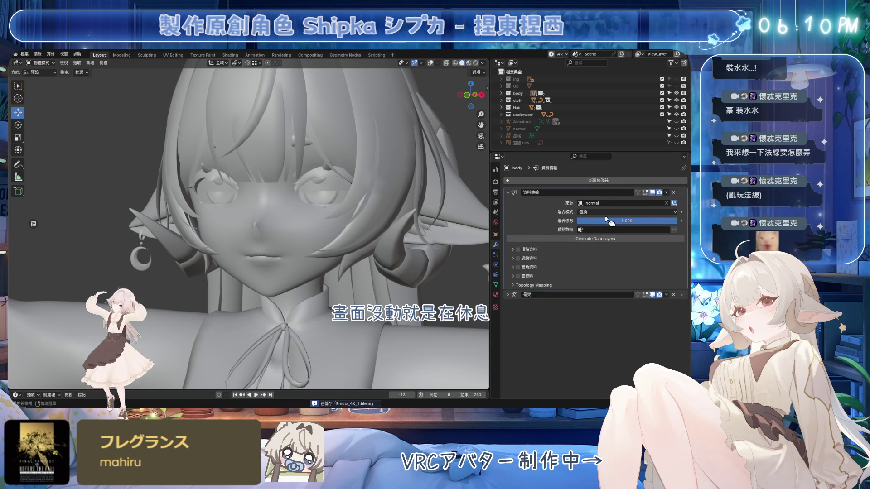
# Step: Transfer Face Corner Custom Normals using Nearest Face Interpolated mapping, then isolate the head
pyautogui.click(517, 267)
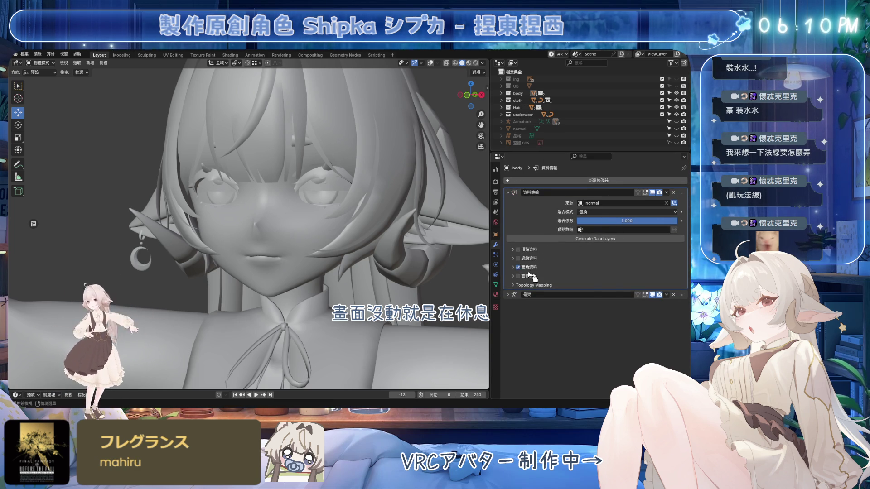
pyautogui.click(514, 268)
pyautogui.click(526, 278)
pyautogui.click(627, 286)
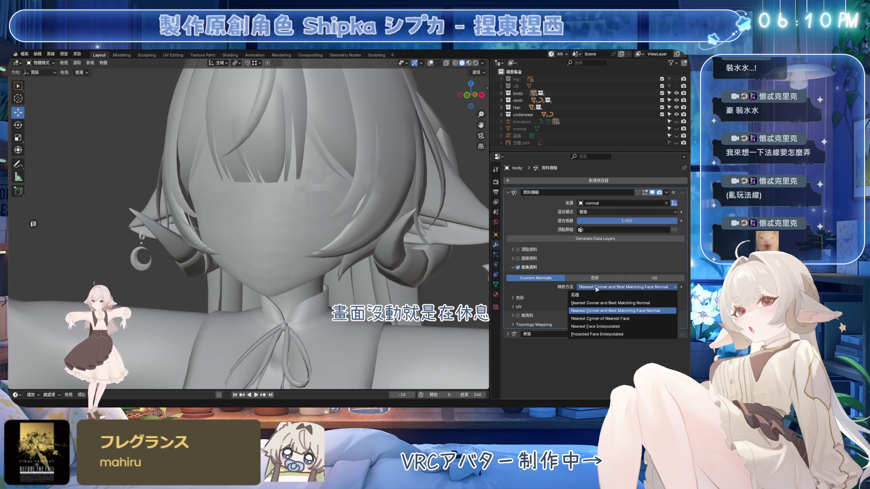
pyautogui.click(603, 328)
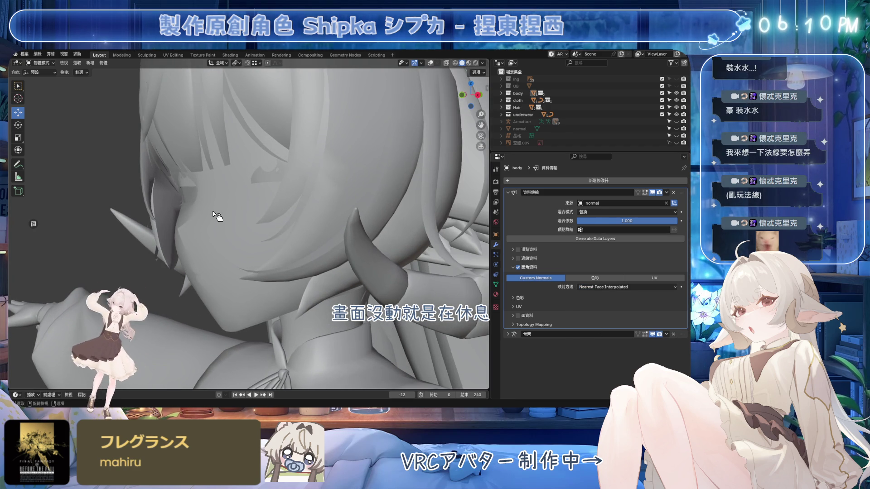
pyautogui.press('KP_Divide')
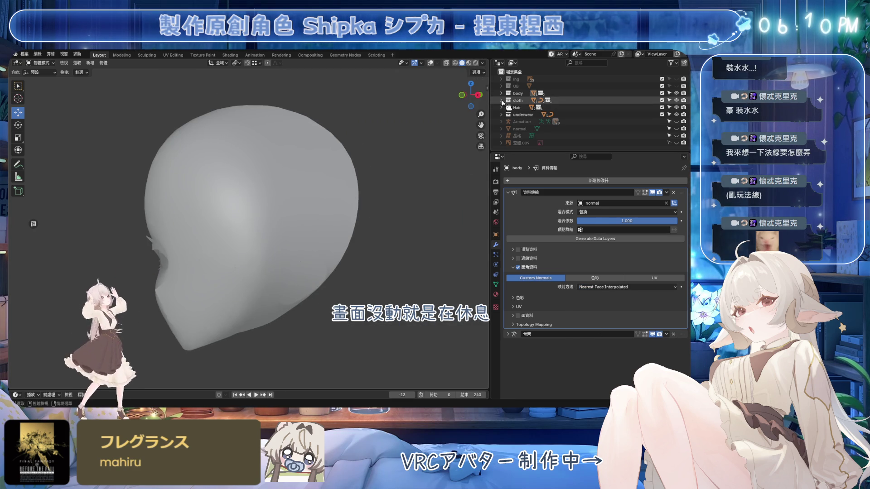
# Step: Save, then select eye_shadow inside the body collection's 1.1 group
pyautogui.scroll(6, 339, 237)
pyautogui.hotkey('ctrl', 's')
pyautogui.click(501, 93)
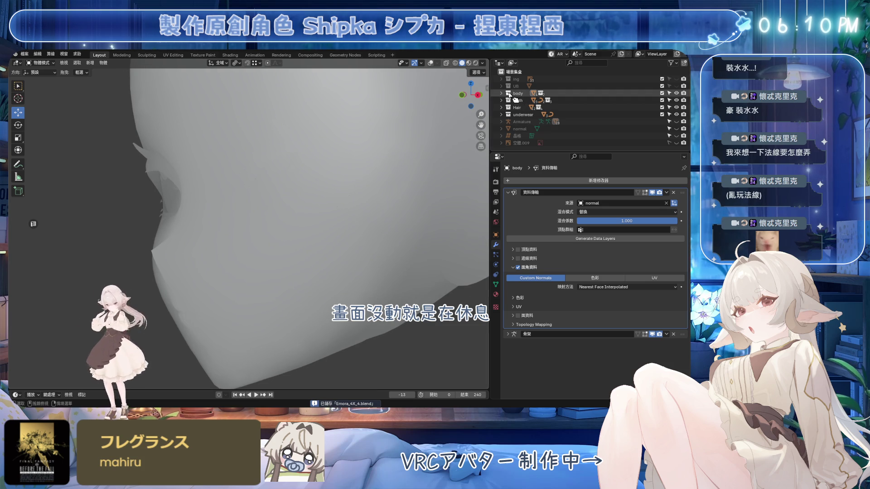
pyautogui.click(509, 100)
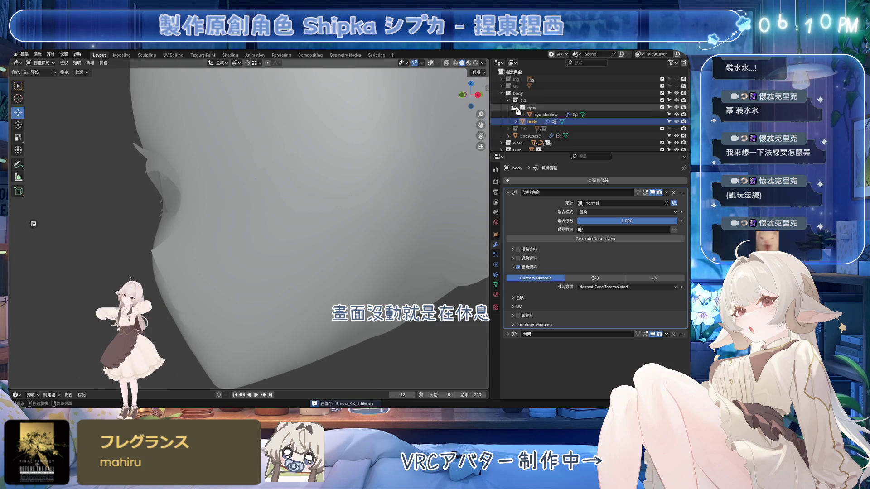
pyautogui.click(546, 115)
# Step: Give eye_shadow a Data Transfer modifier: source normal, Face Corner data, Nearest Face Interpolated
pyautogui.click(529, 183)
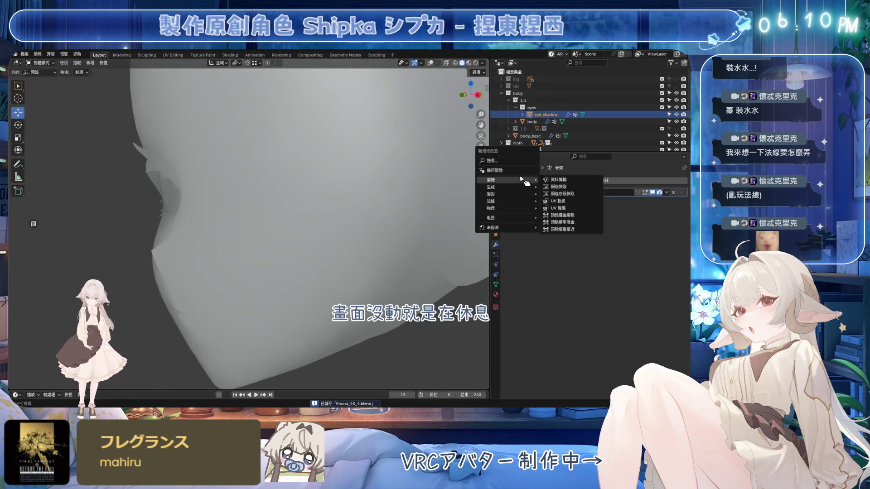
pyautogui.click(561, 196)
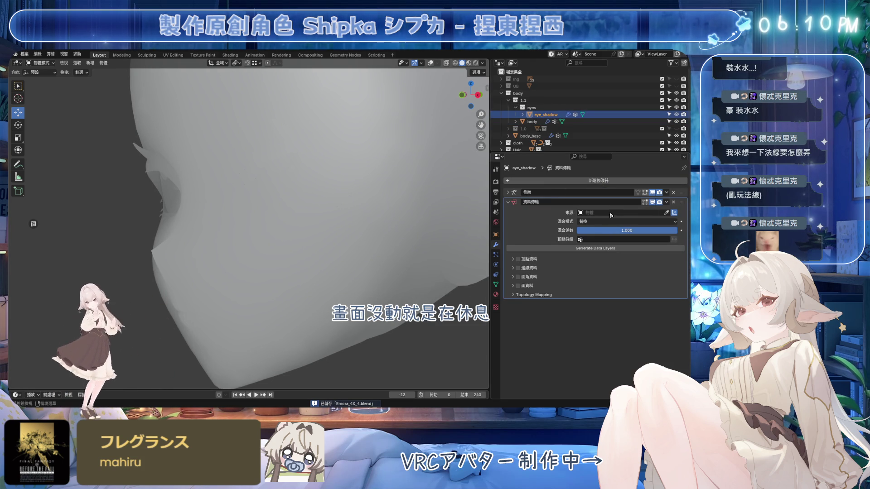
pyautogui.scroll(-3, 530, 131)
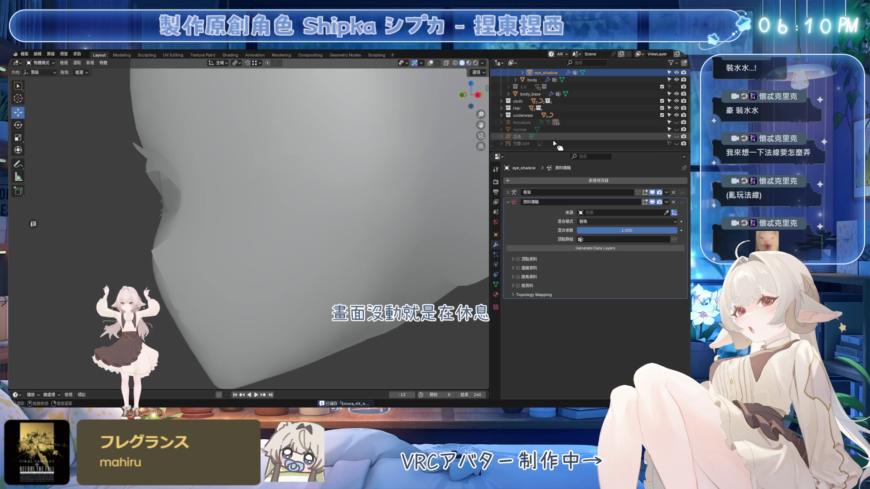
pyautogui.click(673, 212)
pyautogui.click(520, 130)
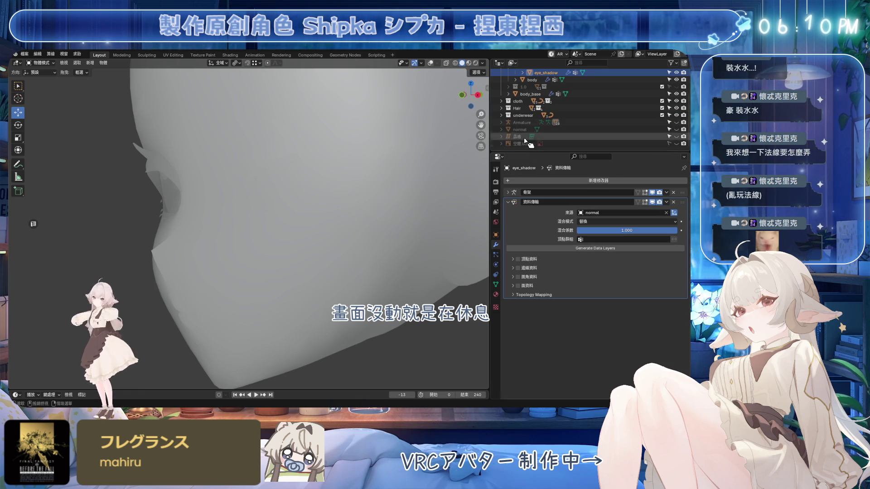
pyautogui.click(518, 277)
pyautogui.click(598, 297)
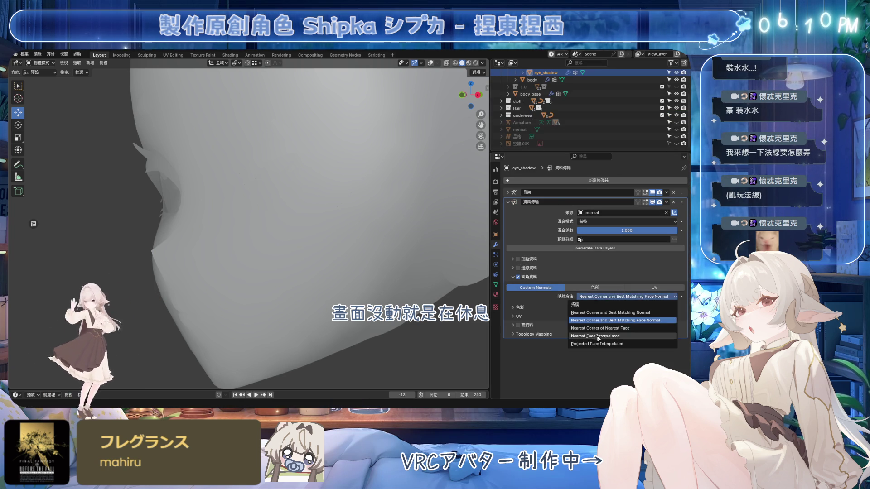
pyautogui.click(598, 336)
# Step: Check the face shading, then move the Data Transfer above Armature and apply it
pyautogui.hotkey('ctrl', 's')
pyautogui.moveTo(398, 167)
pyautogui.mouseDown(button='middle')
pyautogui.moveTo(317, 206)
pyautogui.moveTo(285, 208)
pyautogui.mouseUp(button='middle')
pyautogui.scroll(3, 589, 114)
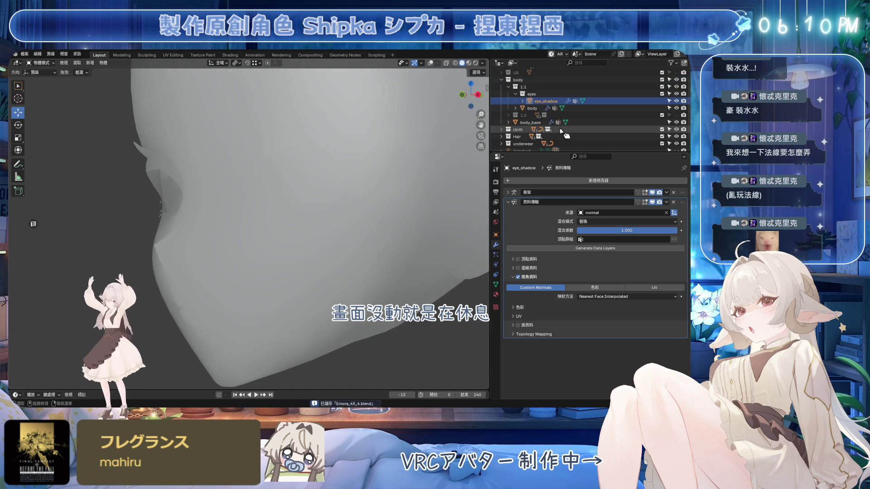
pyautogui.moveTo(287, 214)
pyautogui.mouseDown(button='middle')
pyautogui.moveTo(362, 216)
pyautogui.moveTo(286, 220)
pyautogui.moveTo(372, 205)
pyautogui.mouseUp(button='middle')
pyautogui.moveTo(682, 204); pyautogui.dragTo(669, 196)
pyautogui.click(666, 193)
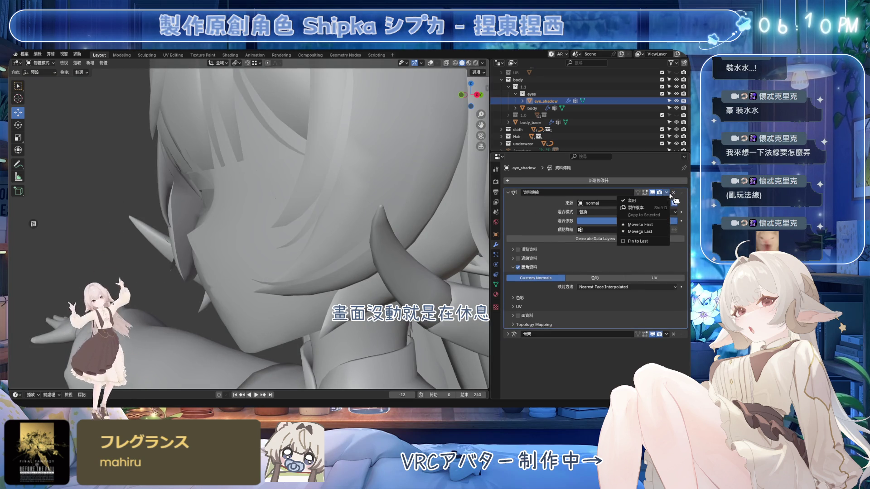
pyautogui.click(632, 202)
# Step: Reselect the body object, save, and isolate it in local view
pyautogui.click(532, 108)
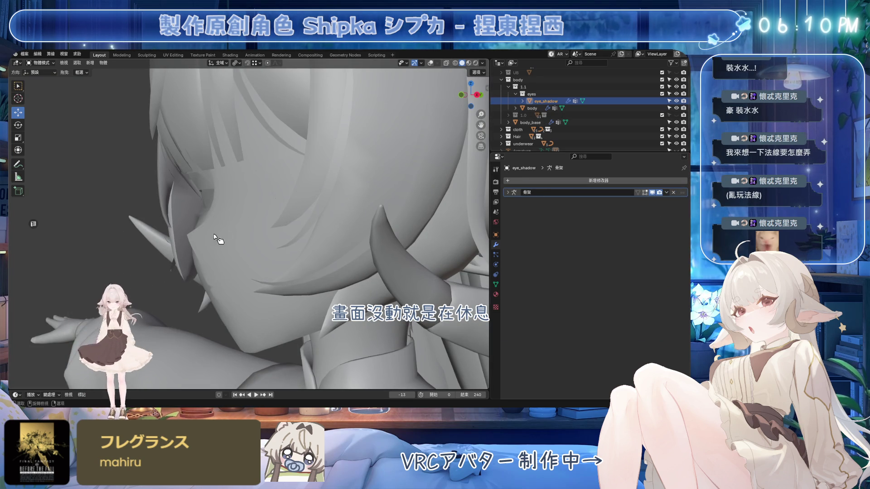
pyautogui.hotkey('ctrl', 's')
pyautogui.press('KP_Divide')
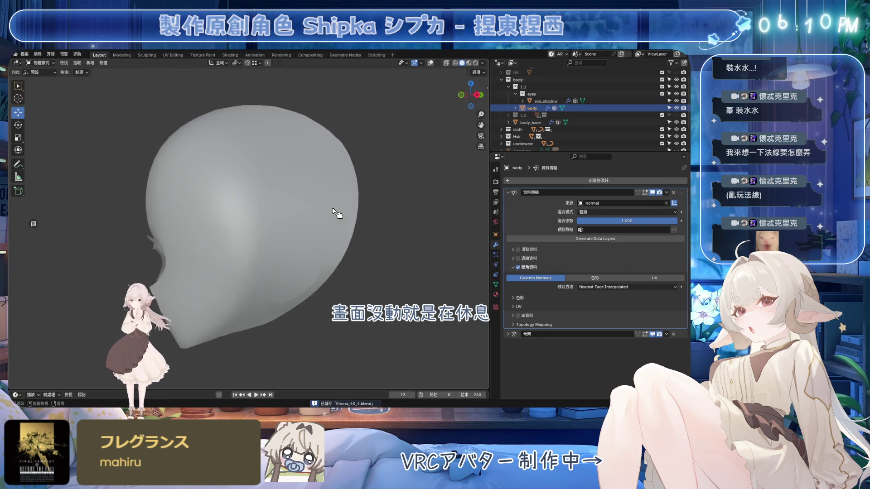
# Step: Confirm the body's AAAA vertex group and put the body mesh into Edit Mode
pyautogui.scroll(2, 278, 239)
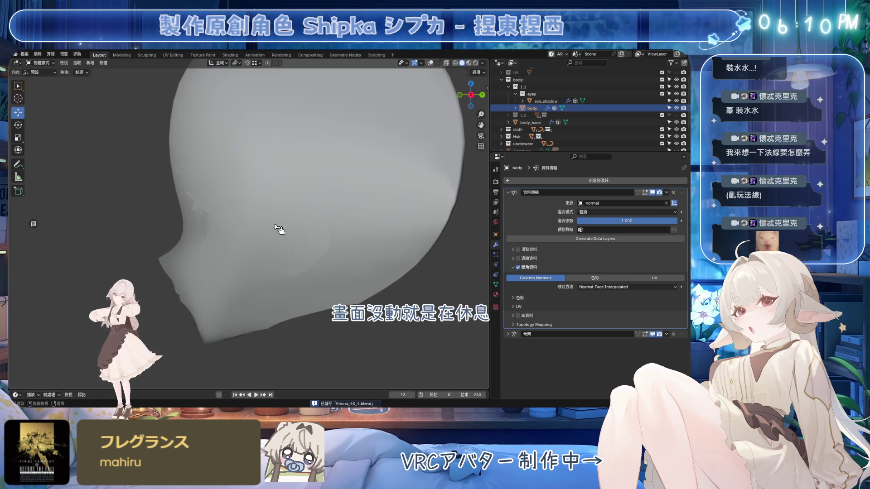
pyautogui.click(496, 285)
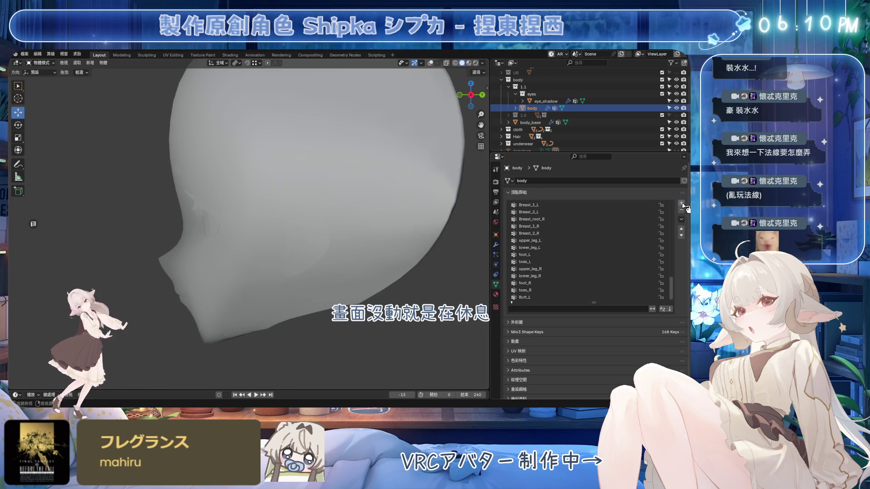
pyautogui.scroll(-2, 589, 263)
pyautogui.doubleClick(526, 297)
pyautogui.write('AAAA')
pyautogui.press('Return')
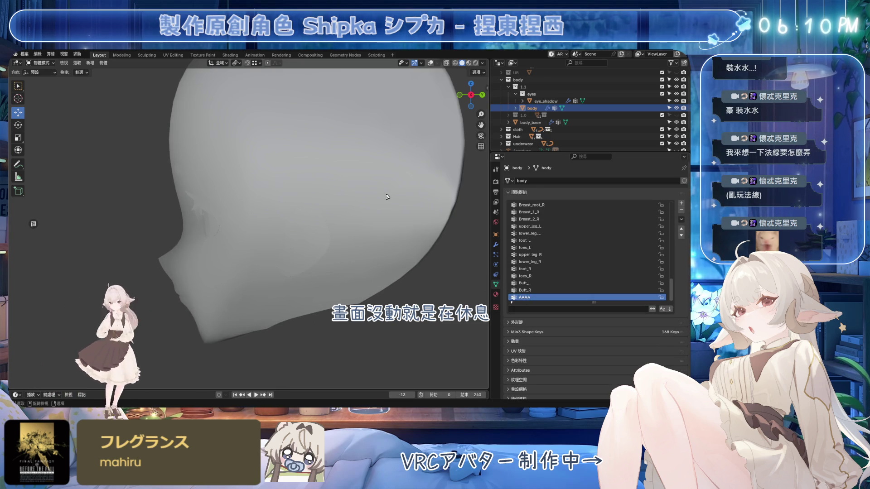
pyautogui.press('Tab')
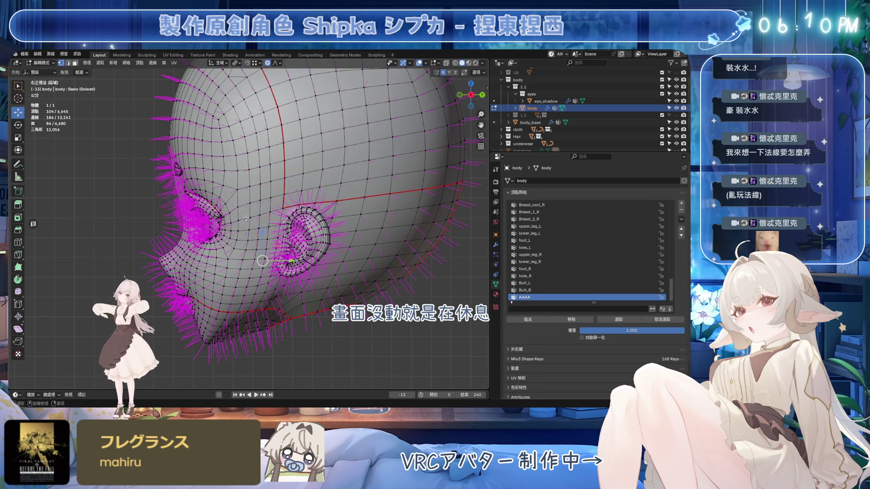
pyautogui.scroll(4, 266, 227)
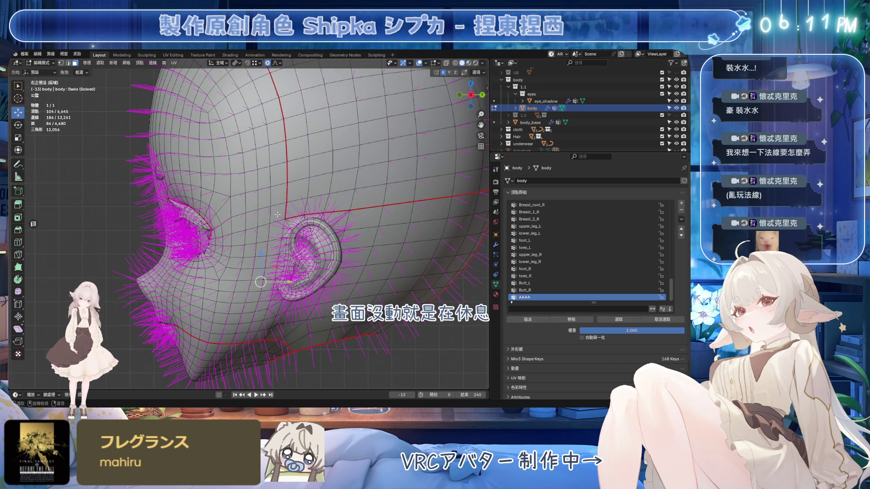
# Step: With X-ray on, box-select the eye area and grow it with linked selection
pyautogui.hotkey('alt', 'z')
pyautogui.moveTo(276, 229); pyautogui.dragTo(274, 227, button='middle')
pyautogui.moveTo(161, 136)
pyautogui.mouseDown()
pyautogui.moveTo(279, 267)
pyautogui.moveTo(268, 263)
pyautogui.mouseUp()
pyautogui.moveTo(268, 264); pyautogui.dragTo(252, 255, button='middle')
pyautogui.hotkey('ctrl', 'l')
pyautogui.scroll(10, 188, 191)
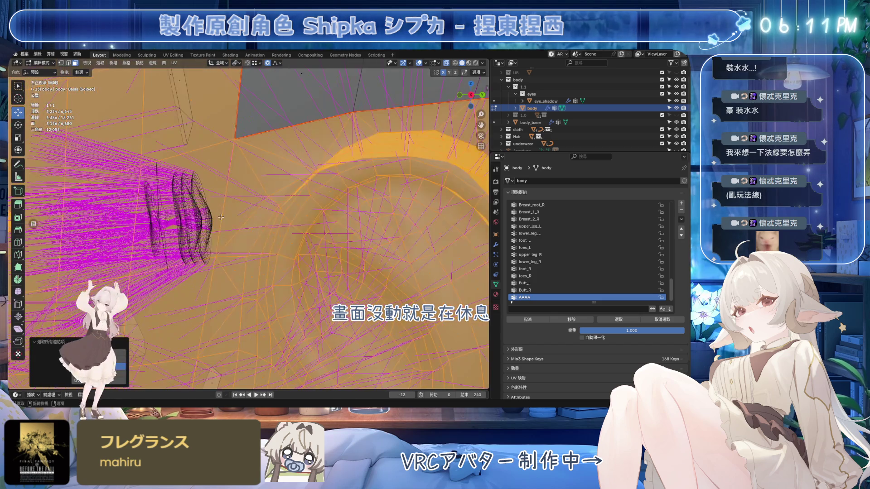
pyautogui.hotkey('ctrl', 'l')
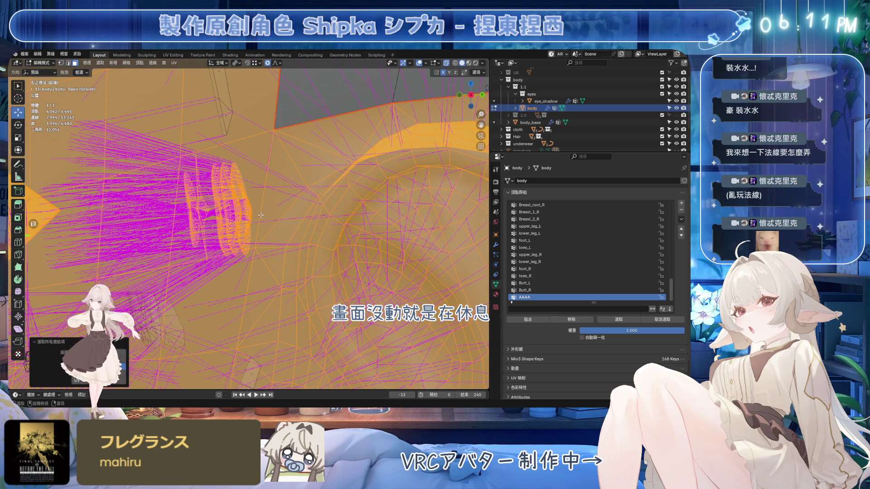
pyautogui.scroll(-3, 261, 215)
# Step: Add the linked lips and chin parts, reaching about 4,266 selected vertices
pyautogui.moveTo(261, 215)
pyautogui.mouseDown(button='middle')
pyautogui.moveTo(308, 285)
pyautogui.moveTo(297, 232)
pyautogui.moveTo(317, 272)
pyautogui.mouseUp(button='middle')
pyautogui.press('l')
pyautogui.scroll(6, 323, 285)
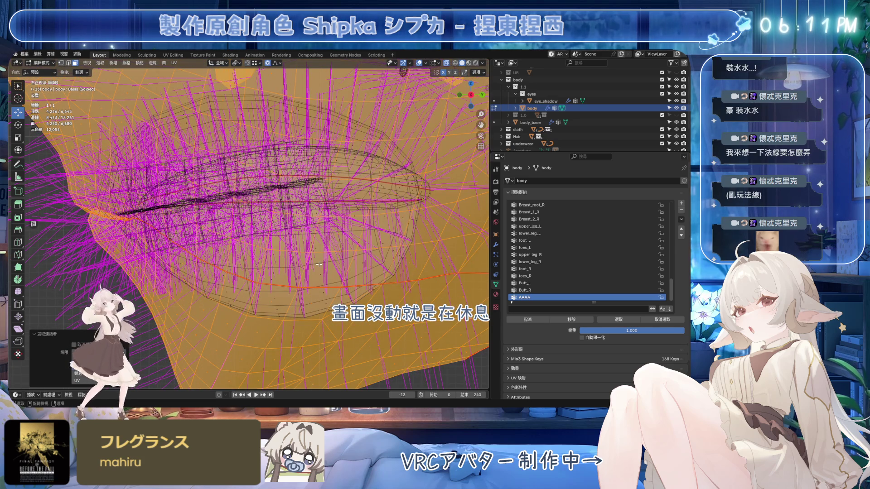
pyautogui.moveTo(319, 264)
pyautogui.mouseDown(button='middle')
pyautogui.moveTo(303, 248)
pyautogui.moveTo(279, 252)
pyautogui.moveTo(356, 343)
pyautogui.mouseUp(button='middle')
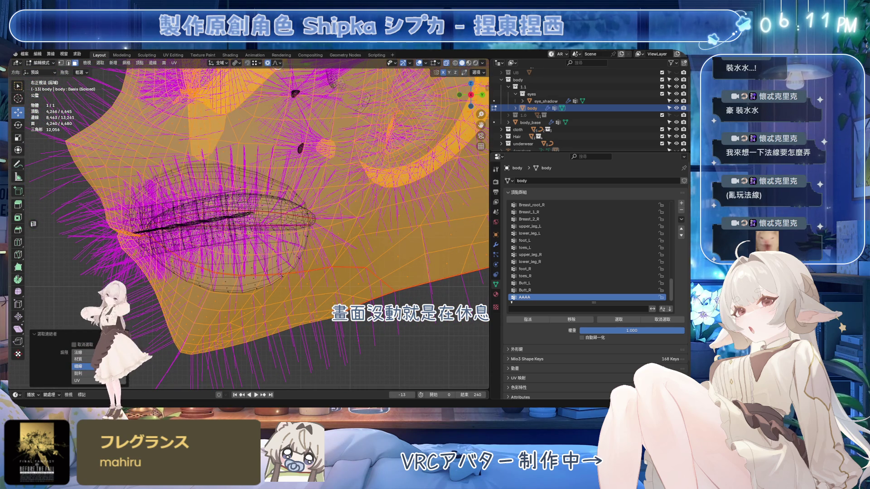
pyautogui.click(113, 358)
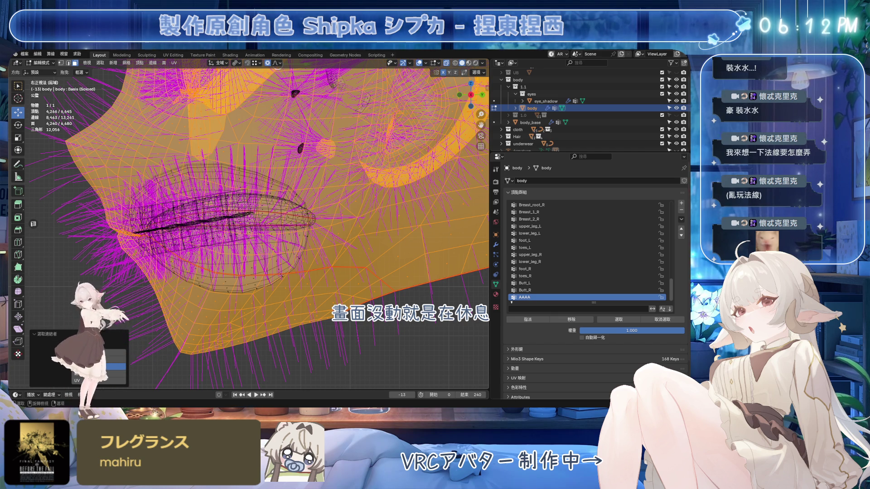
pyautogui.scroll(-3, 296, 233)
# Step: Circle-deselect the vertices on the side of the head and the ear
pyautogui.moveTo(272, 227); pyautogui.dragTo(295, 233, button='middle')
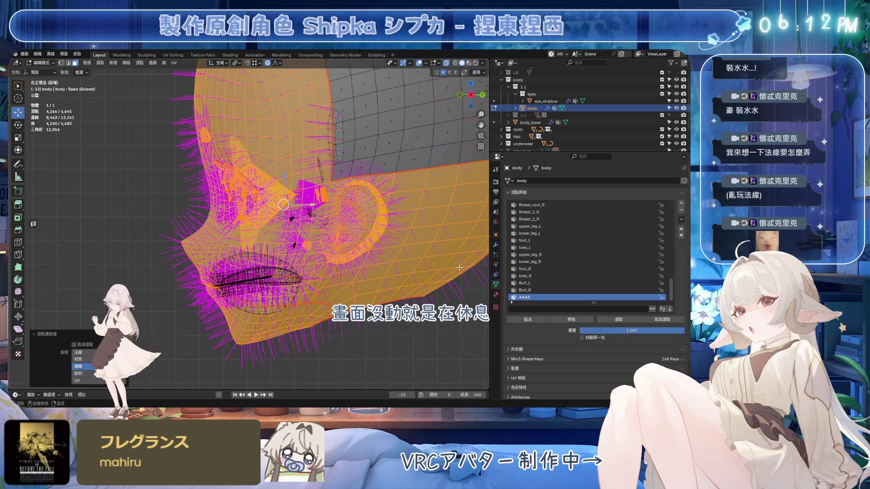
pyautogui.moveTo(429, 261)
pyautogui.mouseDown(button='middle')
pyautogui.moveTo(421, 235)
pyautogui.moveTo(431, 204)
pyautogui.moveTo(413, 249)
pyautogui.moveTo(346, 190)
pyautogui.moveTo(311, 208)
pyautogui.mouseUp(button='middle')
pyautogui.press('c')
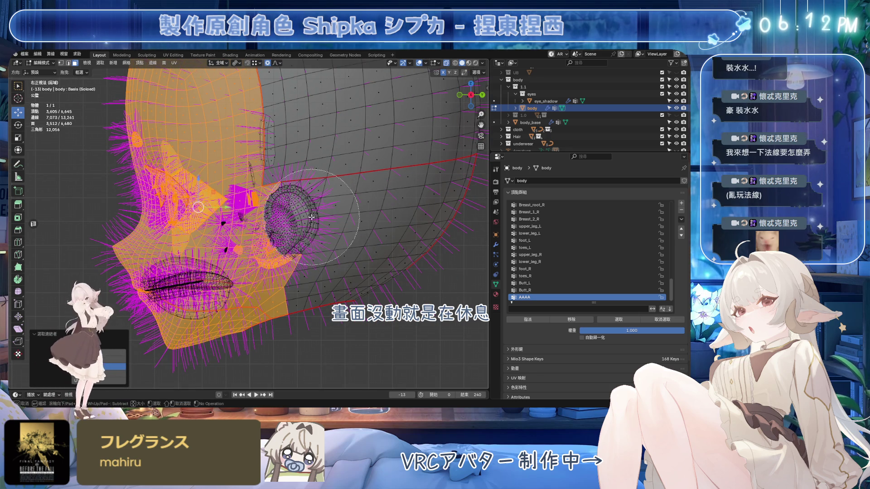
pyautogui.rightClick(313, 218)
pyautogui.scroll(5, 315, 221)
pyautogui.scroll(1, 315, 221)
pyautogui.press('c')
pyautogui.moveTo(344, 168)
pyautogui.mouseDown(button='middle')
pyautogui.moveTo(331, 170)
pyautogui.moveTo(315, 195)
pyautogui.moveTo(312, 231)
pyautogui.moveTo(312, 213)
pyautogui.moveTo(279, 254)
pyautogui.moveTo(276, 272)
pyautogui.mouseUp(button='middle')
# Step: Deselect the vertices around the lower lip and save the file
pyautogui.scroll(-3, 312, 224)
pyautogui.scroll(3, 276, 272)
pyautogui.moveTo(335, 204)
pyautogui.mouseDown(button='middle')
pyautogui.moveTo(350, 190)
pyautogui.moveTo(285, 261)
pyautogui.mouseUp(button='middle')
pyautogui.press('Escape')
pyautogui.scroll(-4, 285, 259)
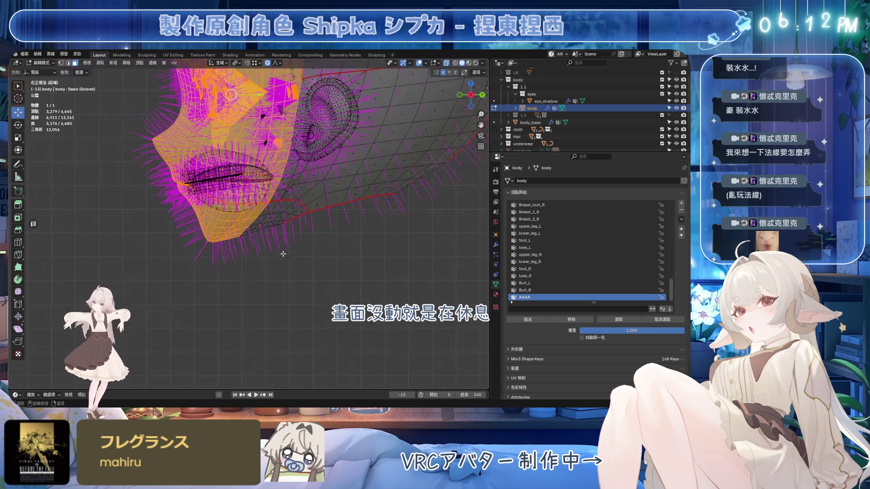
pyautogui.scroll(-5, 287, 263)
pyautogui.hotkey('ctrl', 's')
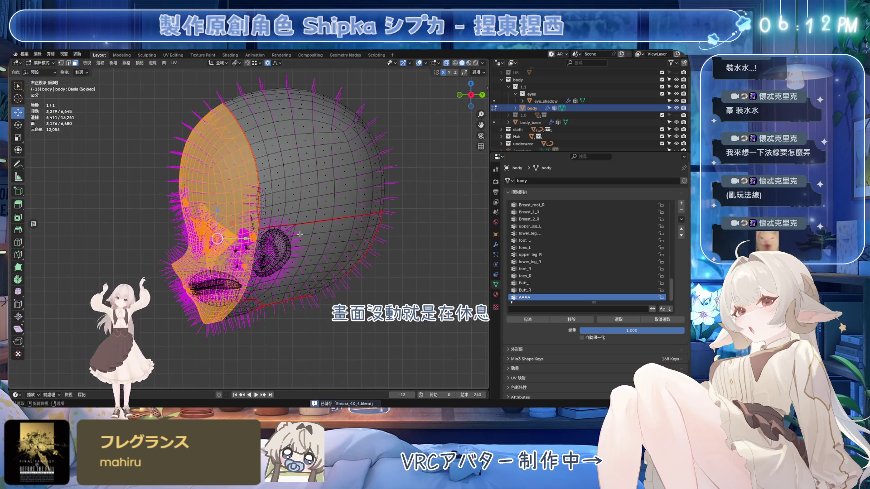
# Step: Test a vertical face-strip selection, then restore the front-of-face selection
pyautogui.scroll(3, 275, 181)
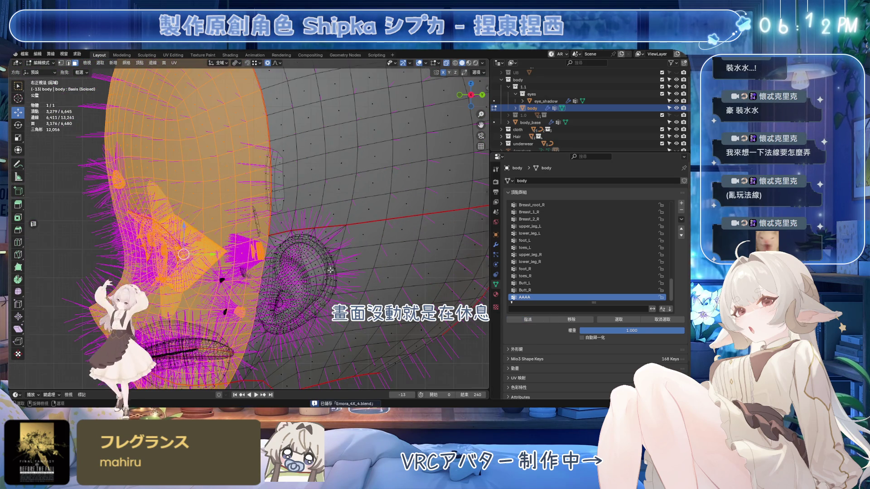
pyautogui.scroll(-3, 275, 181)
pyautogui.scroll(3, 259, 177)
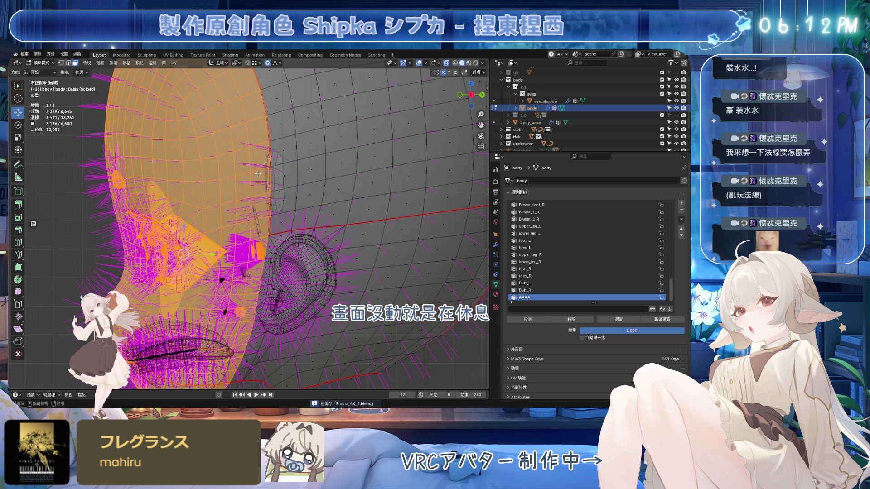
pyautogui.scroll(-3, 256, 145)
pyautogui.keyDown('alt'); pyautogui.click(256, 168); pyautogui.keyUp('alt')
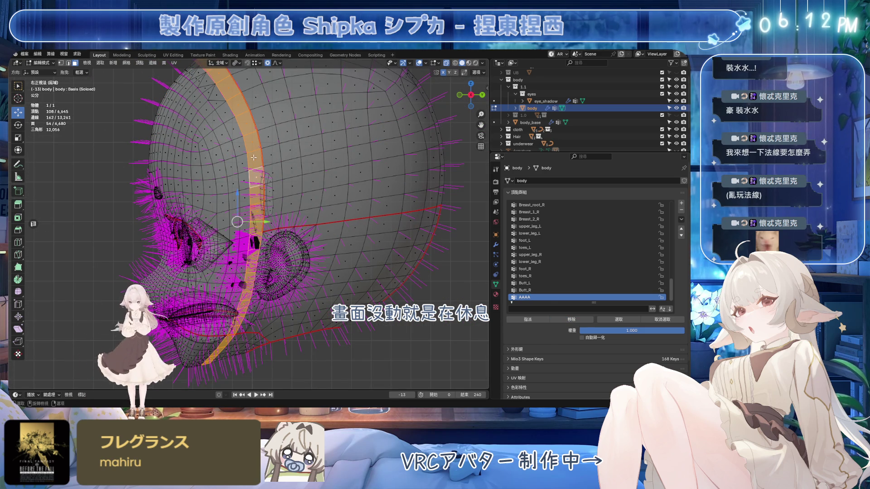
pyautogui.hotkey('alt', 'a')
pyautogui.click(619, 319)
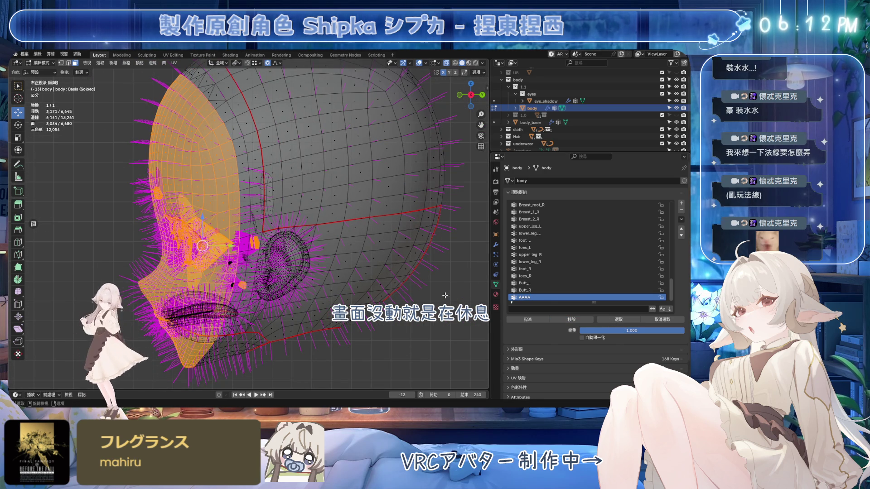
# Step: Inspect the head near the ear and return to Object Mode
pyautogui.keyDown('ctrl'); pyautogui.moveTo(294, 248); pyautogui.dragTo(301, 230, button='middle'); pyautogui.keyUp('ctrl')
pyautogui.moveTo(304, 226)
pyautogui.mouseDown(button='middle')
pyautogui.moveTo(296, 235)
pyautogui.moveTo(320, 224)
pyautogui.moveTo(397, 230)
pyautogui.mouseUp(button='middle')
pyautogui.press('Tab')
pyautogui.moveTo(403, 179); pyautogui.dragTo(344, 200, button='middle')
# Step: Limit the body's Data Transfer modifier to vertex group AAAA
pyautogui.hotkey('ctrl', 's')
pyautogui.click(344, 199)
pyautogui.click(496, 245)
pyautogui.click(616, 230)
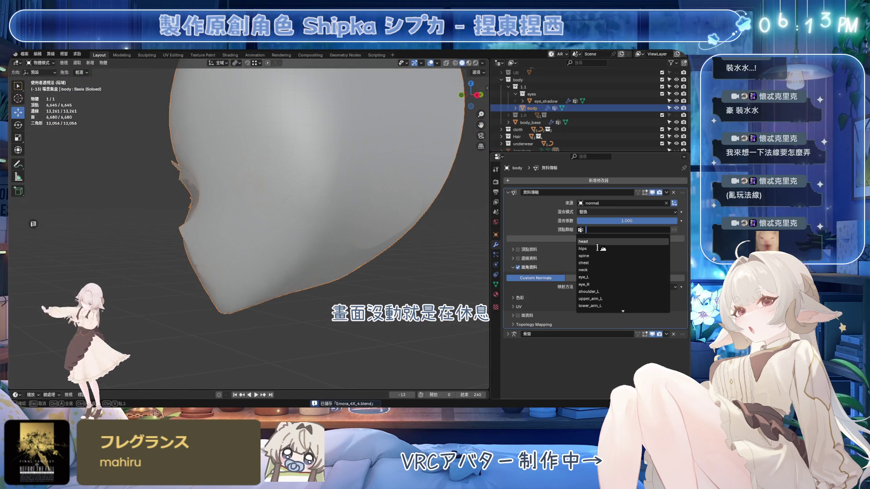
pyautogui.write('A')
pyautogui.click(584, 241)
# Step: Tune the Data Transfer mix factor to about 0.88 while checking the face shading
pyautogui.moveTo(408, 254)
pyautogui.mouseDown(button='middle')
pyautogui.moveTo(365, 269)
pyautogui.moveTo(394, 263)
pyautogui.mouseUp(button='middle')
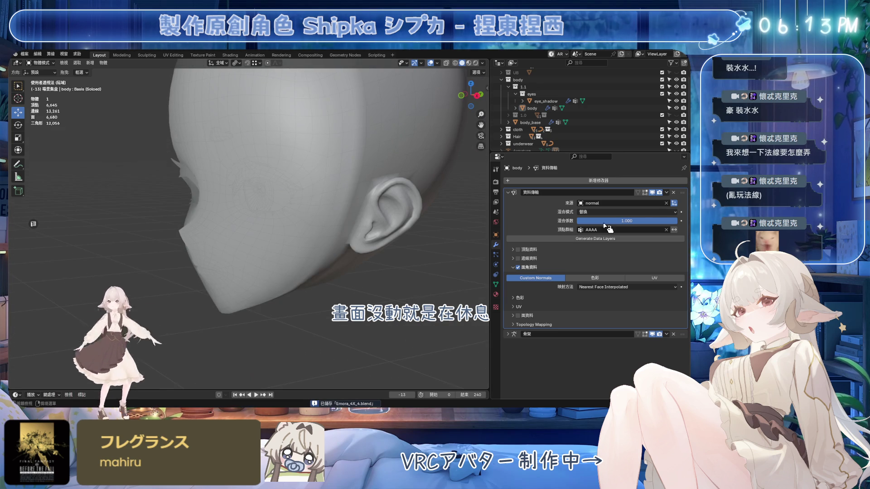
pyautogui.moveTo(344, 113)
pyautogui.mouseDown(button='middle')
pyautogui.moveTo(433, 72)
pyautogui.moveTo(408, 118)
pyautogui.moveTo(319, 200)
pyautogui.moveTo(411, 190)
pyautogui.moveTo(342, 215)
pyautogui.moveTo(315, 210)
pyautogui.mouseUp(button='middle')
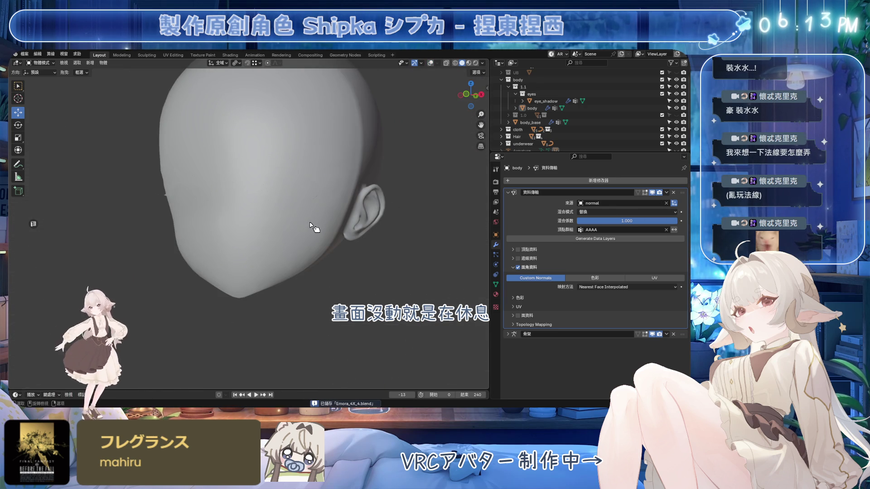
pyautogui.moveTo(292, 252); pyautogui.dragTo(270, 254, button='middle')
pyautogui.click(666, 193)
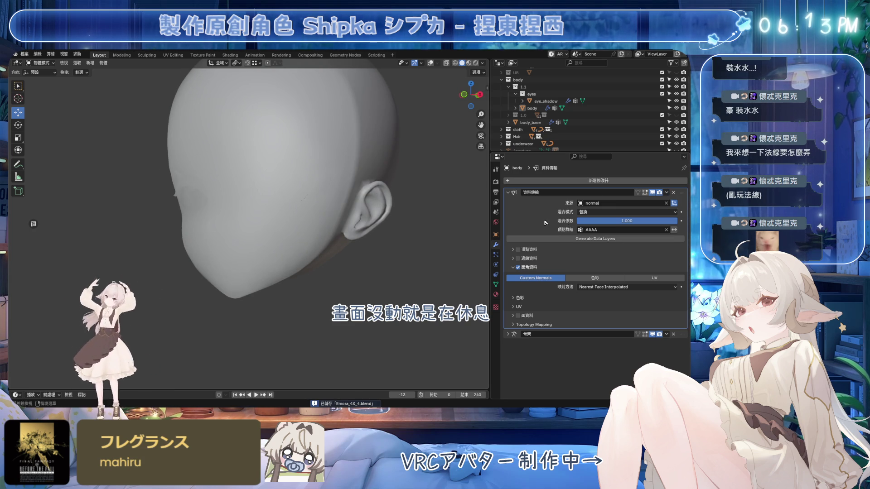
pyautogui.moveTo(660, 221); pyautogui.dragTo(662, 221)
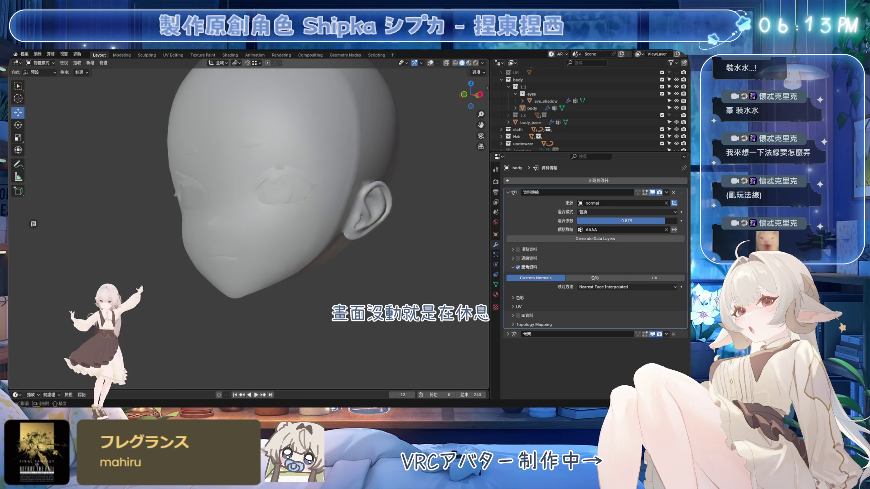
pyautogui.moveTo(302, 257)
pyautogui.mouseDown(button='middle')
pyautogui.moveTo(338, 258)
pyautogui.moveTo(295, 258)
pyautogui.moveTo(342, 260)
pyautogui.mouseUp(button='middle')
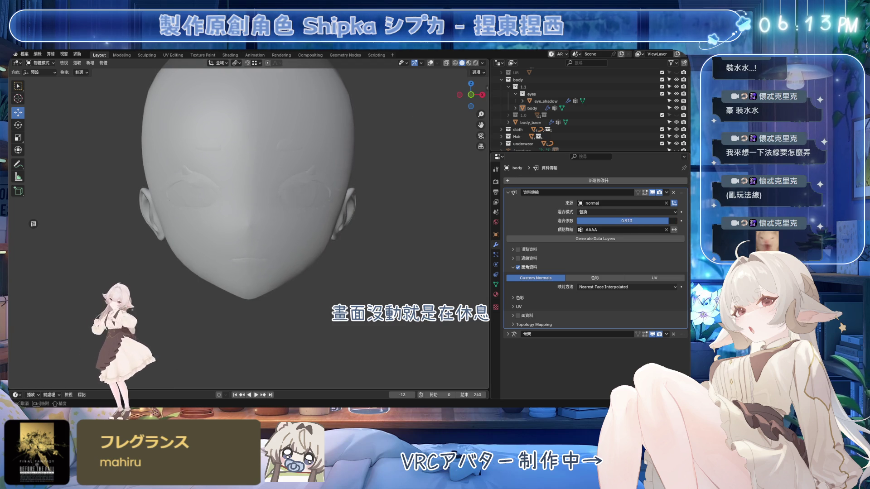
pyautogui.moveTo(368, 229)
pyautogui.mouseDown(button='middle')
pyautogui.moveTo(313, 229)
pyautogui.moveTo(376, 227)
pyautogui.moveTo(299, 228)
pyautogui.moveTo(363, 230)
pyautogui.moveTo(343, 238)
pyautogui.moveTo(286, 233)
pyautogui.moveTo(355, 252)
pyautogui.moveTo(368, 243)
pyautogui.mouseUp(button='middle')
pyautogui.scroll(-3, 363, 230)
pyautogui.scroll(5, 359, 231)
pyautogui.moveTo(640, 223); pyautogui.dragTo(641, 224)
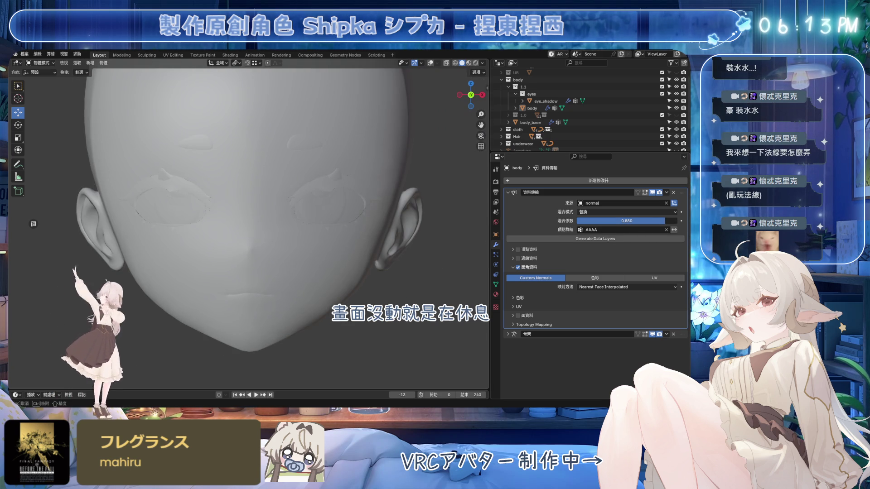
pyautogui.moveTo(641, 224); pyautogui.dragTo(641, 223)
# Step: Save and apply the Data Transfer modifier, leaving only Armature on the body
pyautogui.scroll(-3, 388, 284)
pyautogui.moveTo(389, 283); pyautogui.dragTo(323, 280, button='middle')
pyautogui.scroll(3, 322, 280)
pyautogui.hotkey('ctrl', 's')
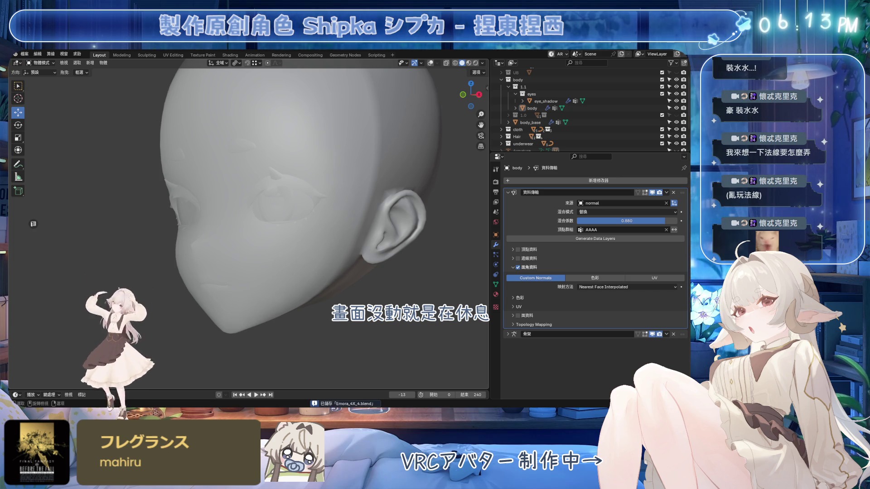
pyautogui.press('KP_1')
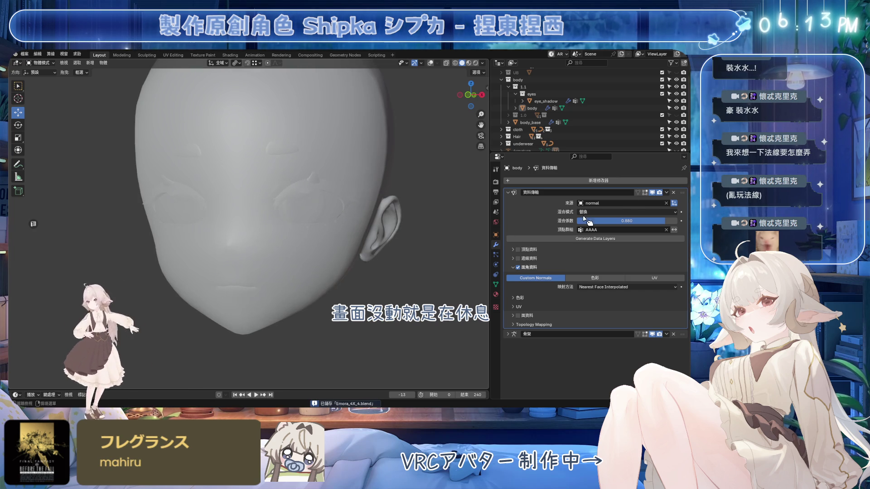
pyautogui.click(666, 193)
pyautogui.click(634, 201)
pyautogui.press('KP_3')
pyautogui.press('Tab')
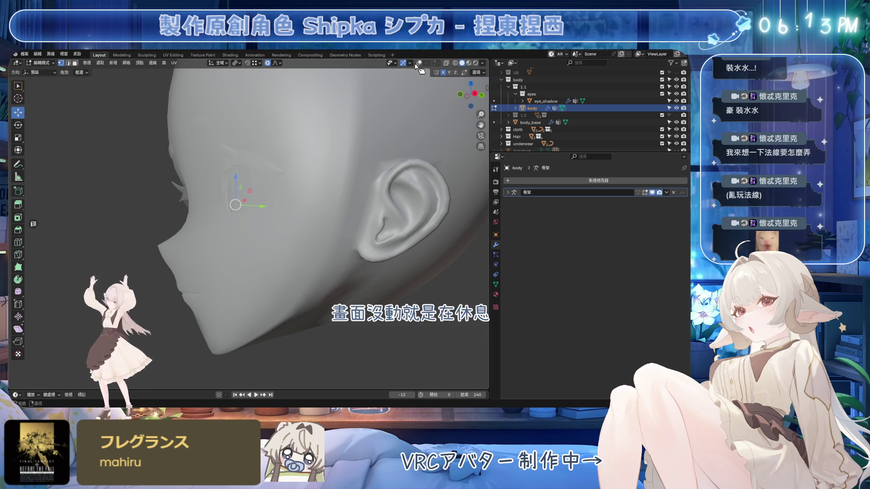
# Step: Select a vertical face loop by the ear and compare shading with overlays off
pyautogui.click(418, 63)
pyautogui.moveTo(344, 195); pyautogui.dragTo(312, 194, button='middle')
pyautogui.scroll(-3, 313, 194)
pyautogui.scroll(2, 307, 194)
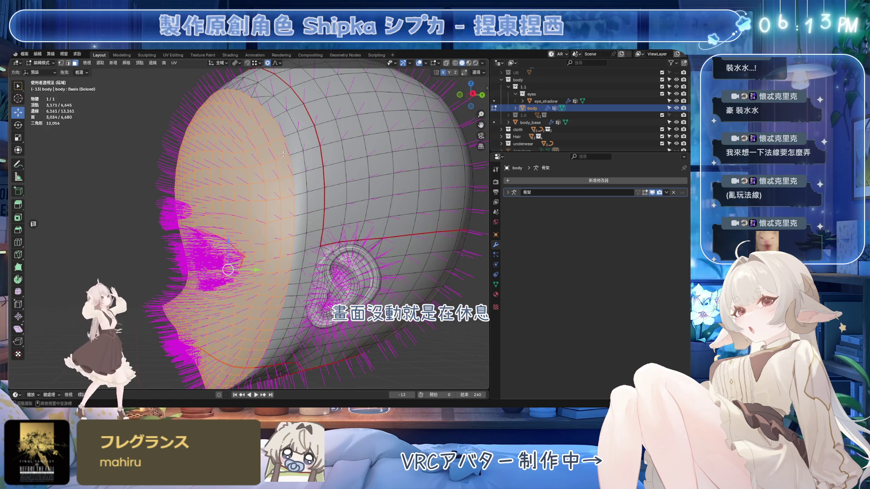
pyautogui.keyDown('alt'); pyautogui.click(297, 156); pyautogui.keyUp('alt')
pyautogui.keyDown('alt'); pyautogui.click(290, 154); pyautogui.keyUp('alt')
pyautogui.press('1')
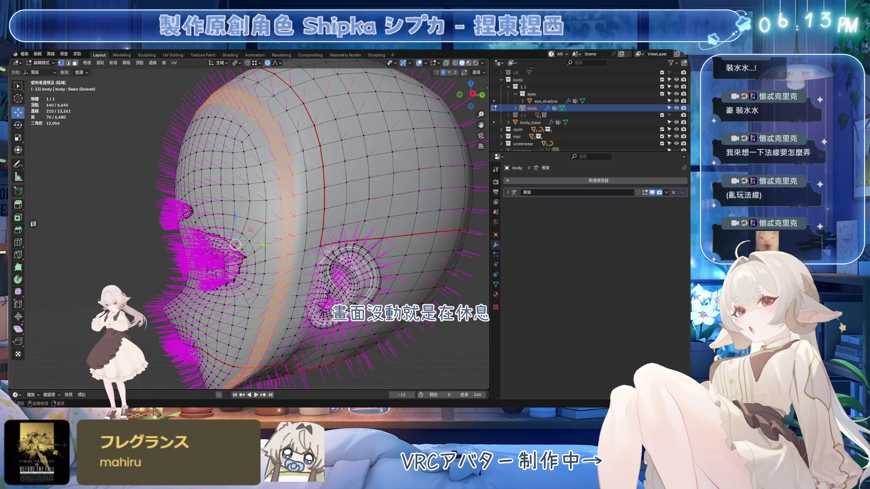
pyautogui.click(419, 62)
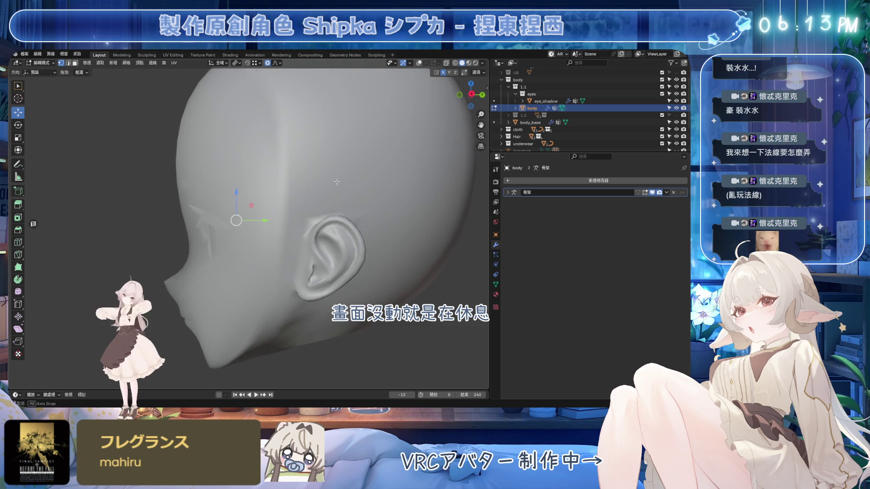
pyautogui.click(419, 63)
pyautogui.click(419, 64)
pyautogui.click(419, 64)
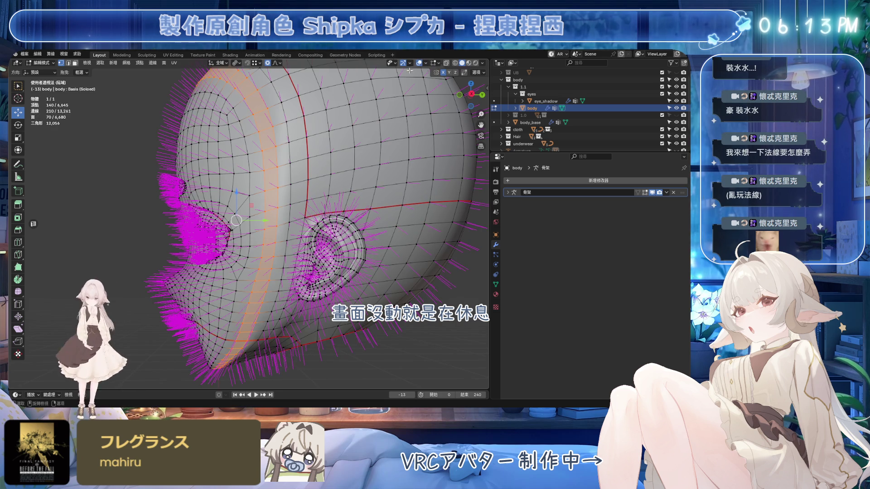
# Step: Extend the selection around the head along the face-region border using shortest paths
pyautogui.keyDown('alt'); pyautogui.keyDown('shift'); pyautogui.click(288, 151); pyautogui.keyUp('shift'); pyautogui.keyUp('alt')
pyautogui.moveTo(288, 151); pyautogui.dragTo(290, 241, button='middle')
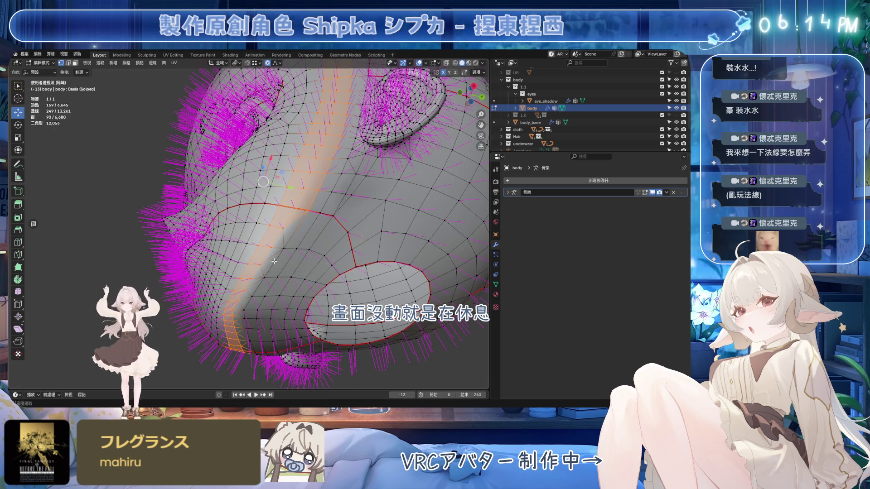
pyautogui.keyDown('alt'); pyautogui.keyDown('shift'); pyautogui.click(250, 302); pyautogui.keyUp('shift'); pyautogui.keyUp('alt')
pyautogui.moveTo(250, 301); pyautogui.dragTo(256, 269, button='middle')
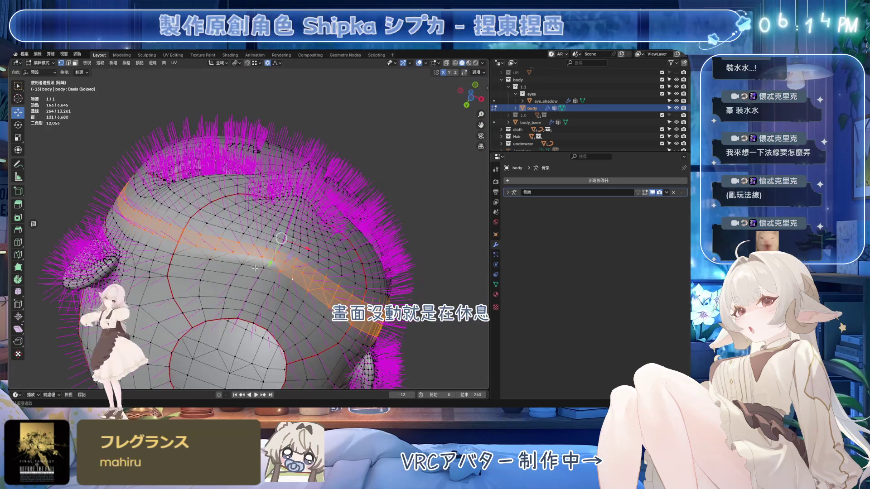
pyautogui.keyDown('alt'); pyautogui.keyDown('shift'); pyautogui.click(190, 257); pyautogui.keyUp('shift'); pyautogui.keyUp('alt')
pyautogui.moveTo(190, 257)
pyautogui.mouseDown(button='middle')
pyautogui.moveTo(239, 205)
pyautogui.moveTo(337, 207)
pyautogui.moveTo(312, 187)
pyautogui.mouseUp(button='middle')
pyautogui.keyDown('ctrl'); pyautogui.click(337, 207); pyautogui.keyUp('ctrl')
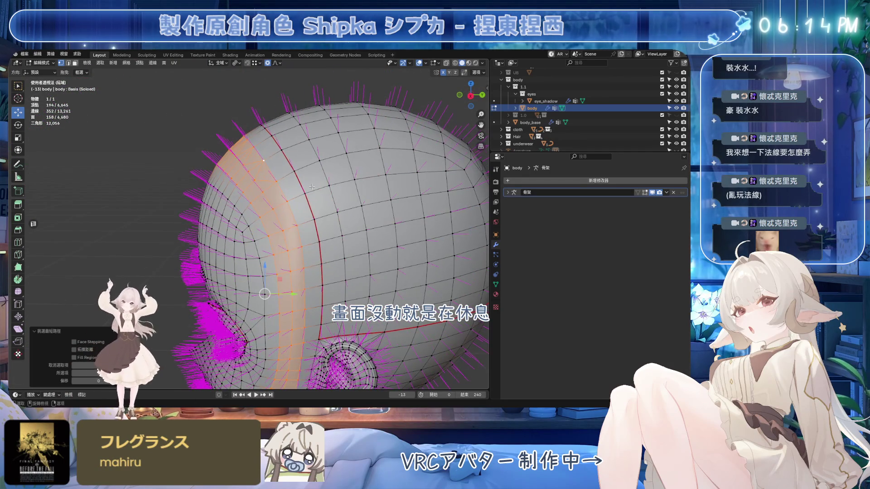
# Step: View the head from the right with overlays hidden and save Emora_4X_A.blend
pyautogui.press('KP_3')
pyautogui.click(420, 63)
pyautogui.hotkey('ctrl', 's')
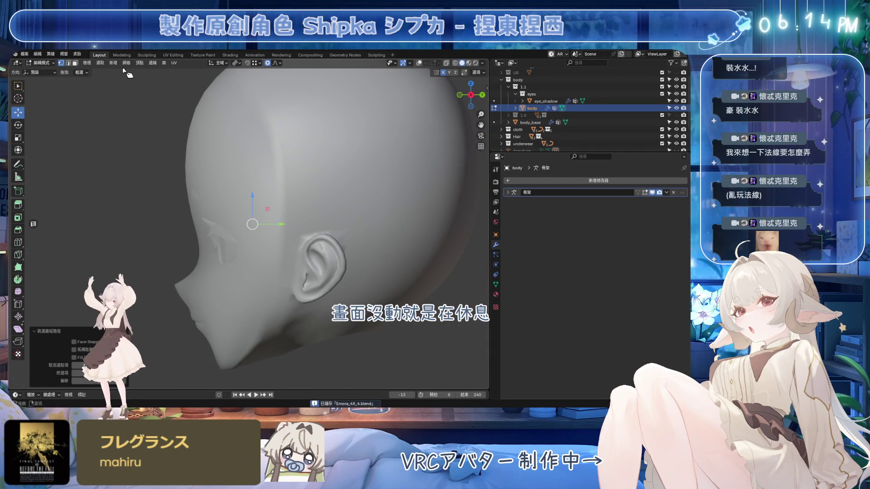
pyautogui.click(112, 63)
# Step: Smooth the normals of the selected head band with Mesh > Normals > Smooth Vectors
pyautogui.moveTo(126, 62)
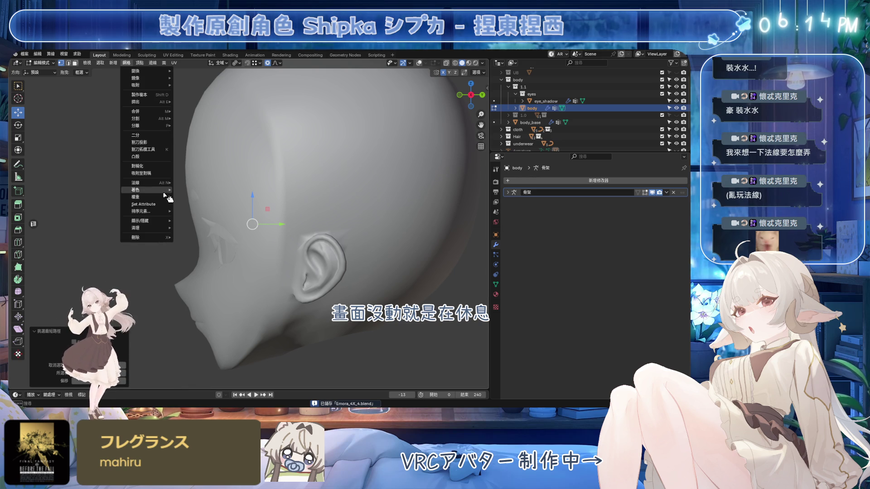
pyautogui.moveTo(163, 183)
pyautogui.click(203, 265)
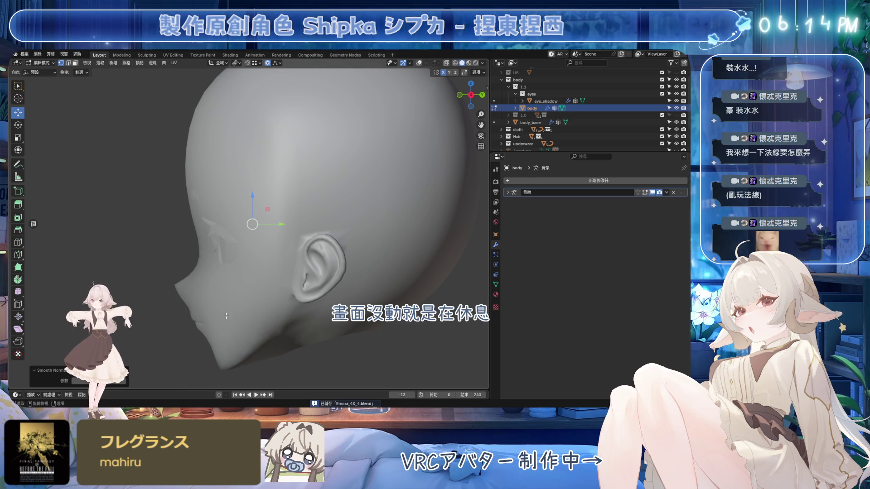
pyautogui.moveTo(182, 302)
pyautogui.mouseDown(button='middle')
pyautogui.moveTo(362, 175)
pyautogui.moveTo(397, 255)
pyautogui.moveTo(376, 282)
pyautogui.mouseUp(button='middle')
# Step: Return to Object Mode, frame the whole character, and save Emora_4X_A.blend
pyautogui.hotkey('ctrl', 'Tab')
pyautogui.click(384, 188)
pyautogui.moveTo(409, 171)
pyautogui.mouseDown(button='middle')
pyautogui.moveTo(442, 180)
pyautogui.moveTo(365, 209)
pyautogui.moveTo(311, 251)
pyautogui.moveTo(281, 225)
pyautogui.moveTo(257, 243)
pyautogui.moveTo(304, 212)
pyautogui.moveTo(276, 204)
pyautogui.moveTo(284, 200)
pyautogui.mouseUp(button='middle')
pyautogui.press('KP_Divide')
pyautogui.hotkey('ctrl', 's')
# Step: Select body_base, add body to the selection, and save again
pyautogui.click(256, 243)
pyautogui.keyDown('shift'); pyautogui.click(284, 202); pyautogui.keyUp('shift')
pyautogui.hotkey('ctrl', 's')
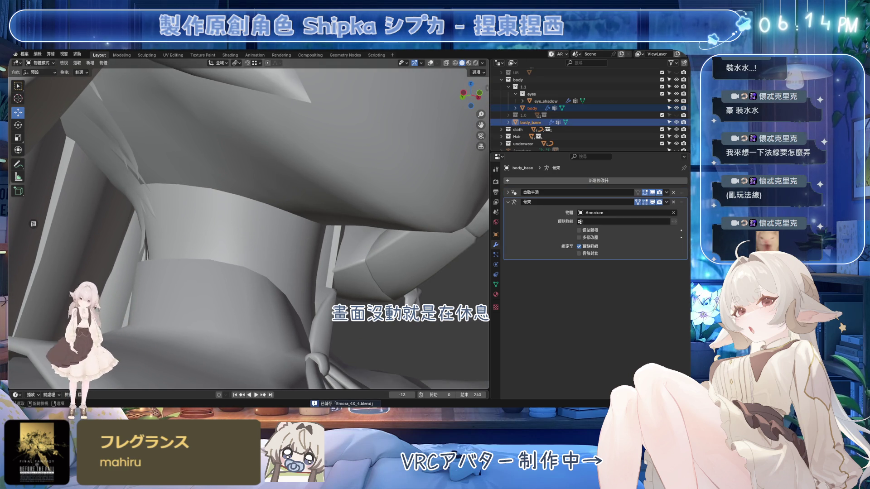
# Step: Show overlays again, select only body_base, enter Edit Mode, and save
pyautogui.click(429, 63)
pyautogui.click(266, 221)
pyautogui.press('Tab')
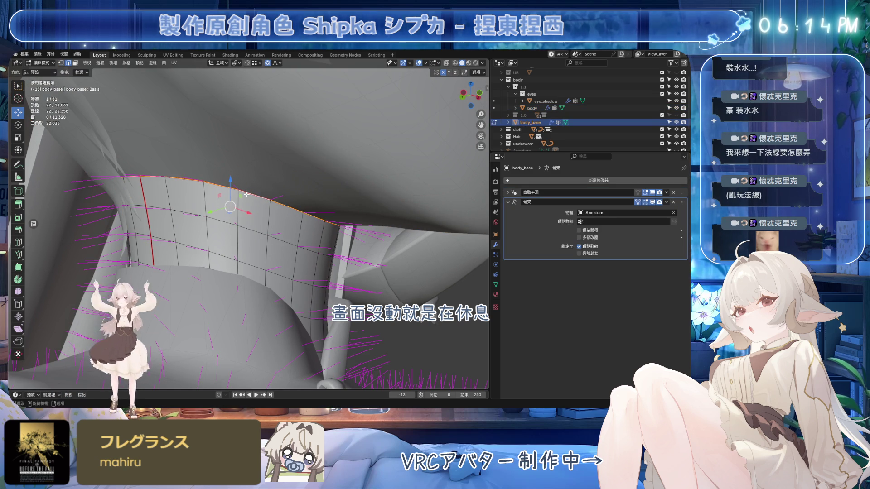
pyautogui.hotkey('ctrl', 's')
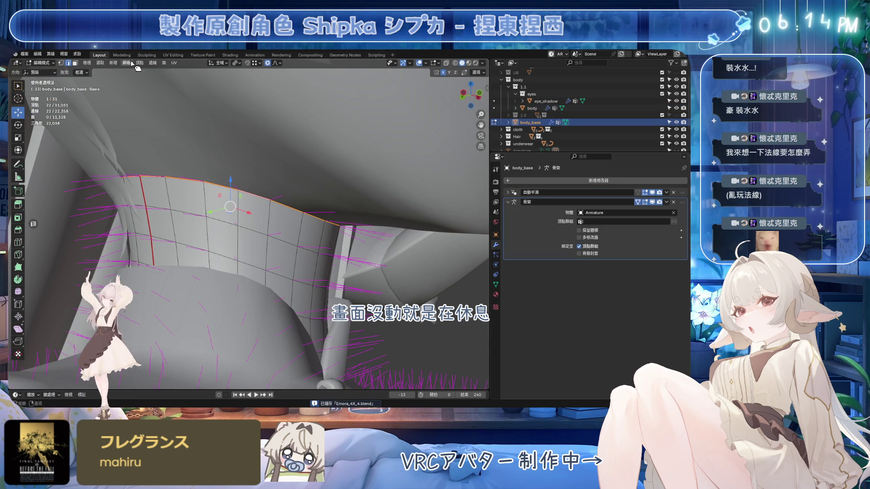
# Step: Copy the custom normal of body_base's selected vertices via Mesh > Normals > Copy Vector
pyautogui.click(131, 63)
pyautogui.moveTo(154, 183)
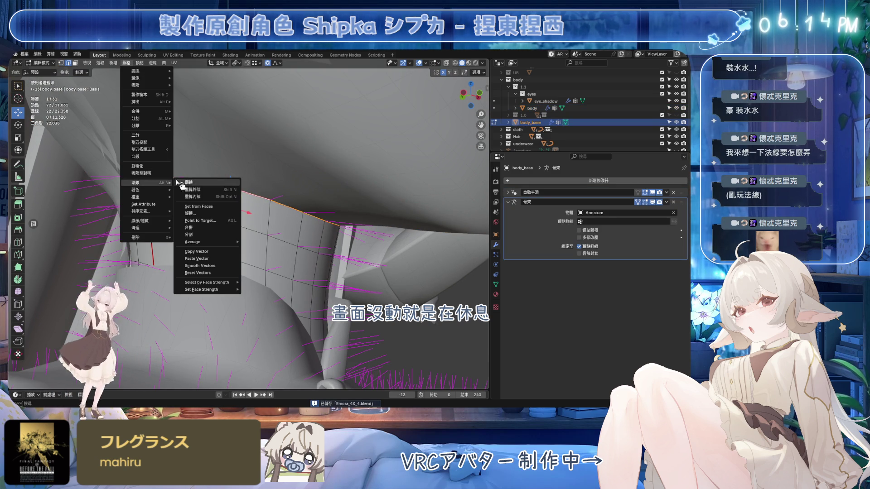
pyautogui.click(216, 252)
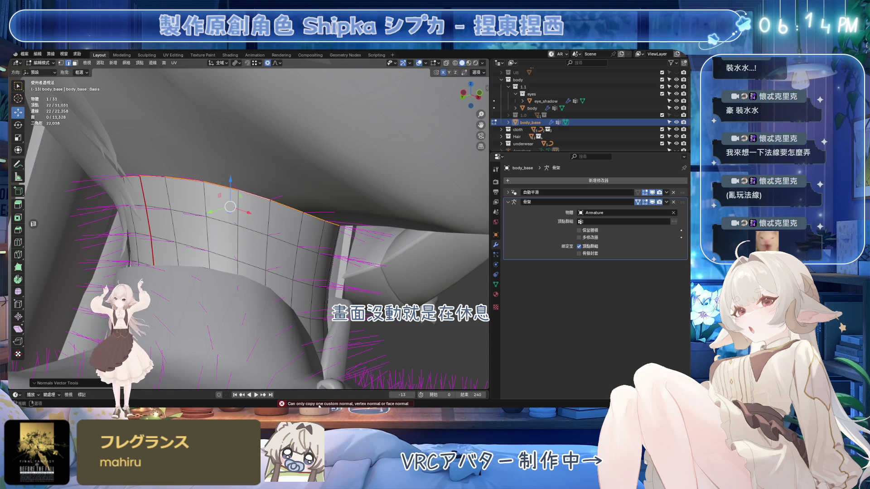
pyautogui.moveTo(309, 215); pyautogui.dragTo(347, 239, button='middle')
# Step: Back in Object Mode, select body, save, and isolate it in local view
pyautogui.press('Tab')
pyautogui.click(349, 188)
pyautogui.moveTo(349, 188)
pyautogui.mouseDown(button='middle')
pyautogui.moveTo(297, 196)
pyautogui.moveTo(281, 217)
pyautogui.mouseUp(button='middle')
pyautogui.hotkey('ctrl', 's')
pyautogui.press('KP_Divide')
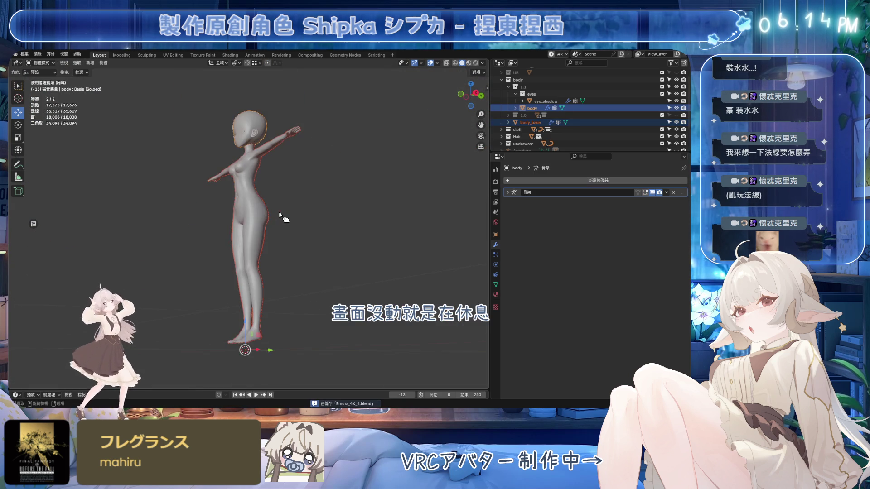
# Step: Zoom to the neck, select body_base, and enter Edit Mode facing the neck edge loop
pyautogui.scroll(10, 284, 218)
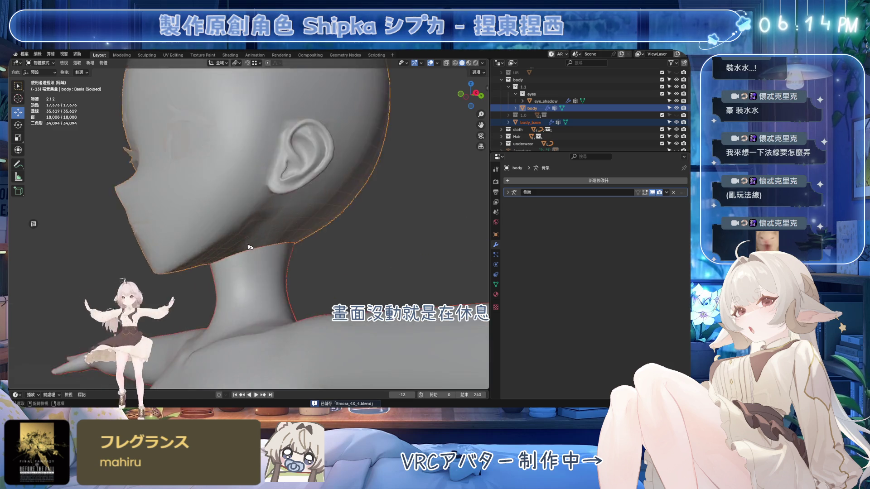
pyautogui.scroll(5, 254, 248)
pyautogui.hotkey('alt', 'a')
pyautogui.moveTo(254, 249)
pyautogui.mouseDown(button='middle')
pyautogui.moveTo(290, 172)
pyautogui.moveTo(295, 131)
pyautogui.mouseUp(button='middle')
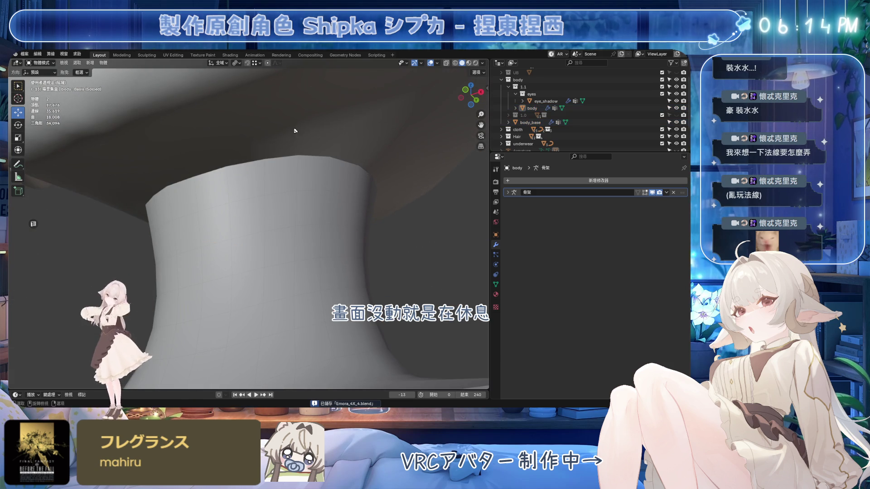
pyautogui.click(272, 179)
pyautogui.moveTo(272, 178)
pyautogui.mouseDown(button='middle')
pyautogui.moveTo(301, 206)
pyautogui.moveTo(286, 200)
pyautogui.moveTo(304, 186)
pyautogui.moveTo(276, 190)
pyautogui.mouseUp(button='middle')
pyautogui.press('Tab')
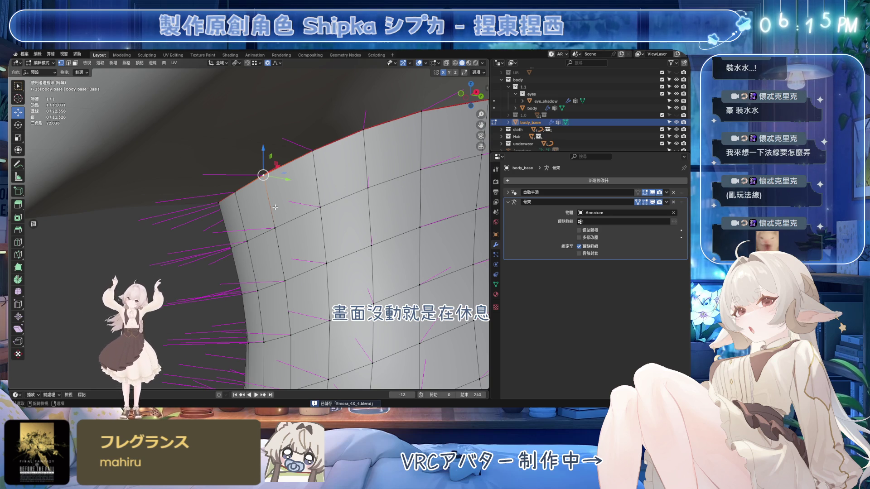
pyautogui.moveTo(314, 195)
pyautogui.mouseDown(button='middle')
pyautogui.moveTo(233, 208)
pyautogui.moveTo(126, 70)
pyautogui.mouseUp(button='middle')
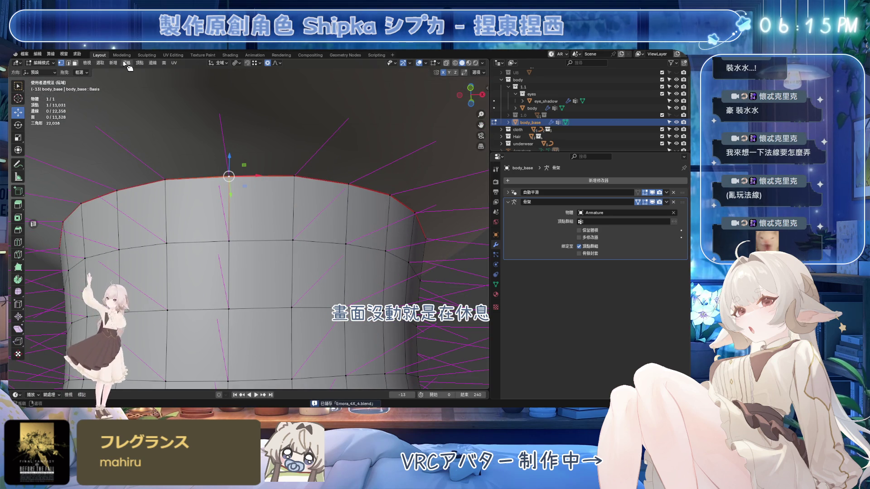
# Step: Apply a normals operation on body_base, then switch to editing the body mesh
pyautogui.click(127, 63)
pyautogui.moveTo(136, 182)
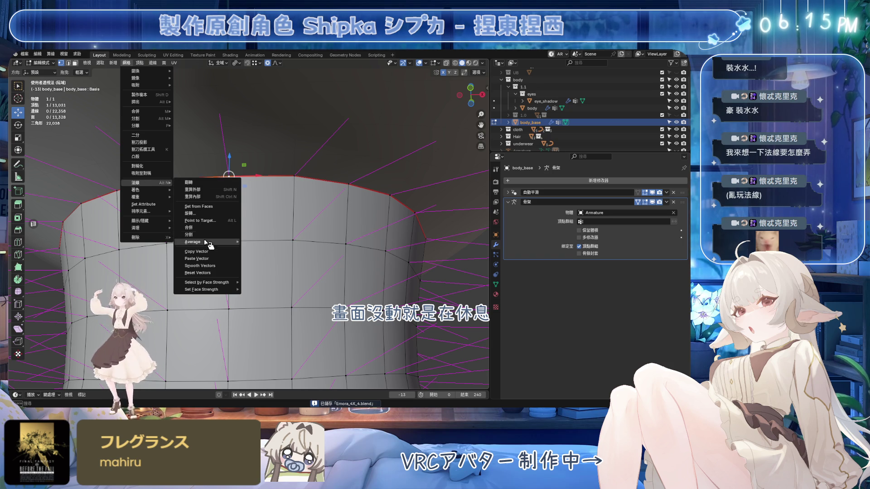
pyautogui.click(204, 254)
pyautogui.press('Tab')
pyautogui.click(274, 121)
pyautogui.press('Tab')
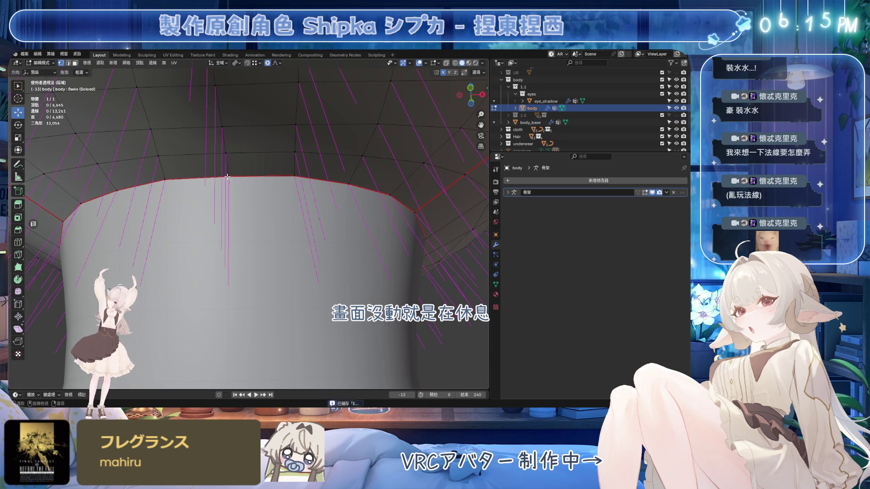
pyautogui.scroll(2, 115, 82)
# Step: Copy the custom normal of the selected seam vertex on body
pyautogui.click(135, 64)
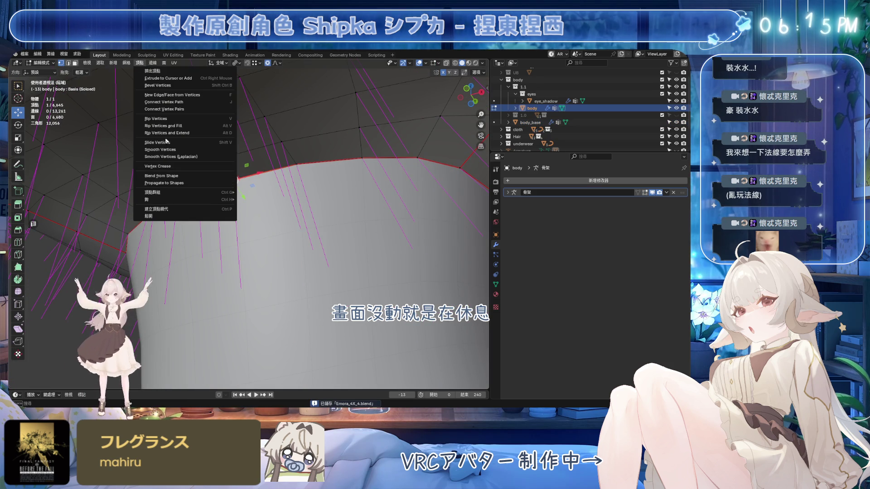
pyautogui.click(242, 186)
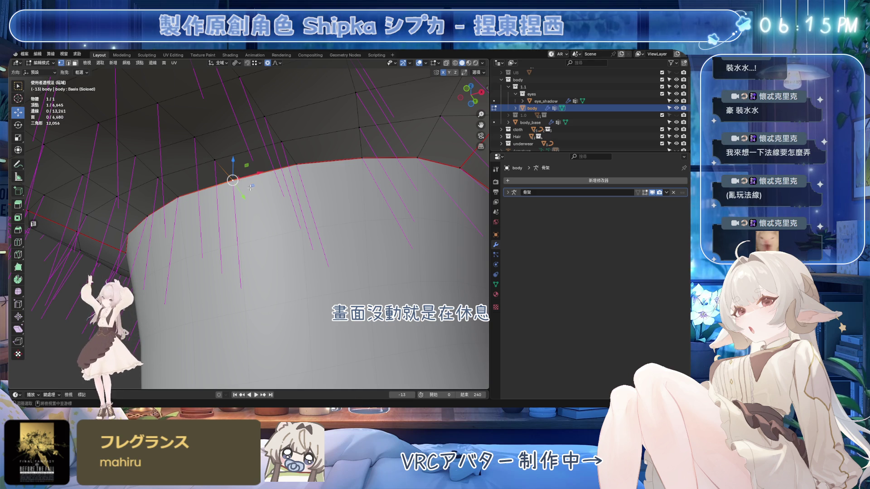
pyautogui.hotkey('alt', 'n')
pyautogui.click(235, 263)
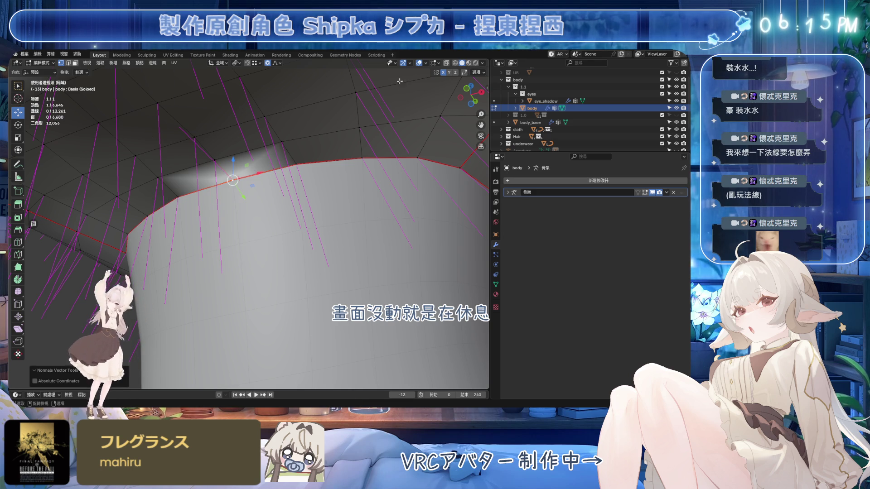
pyautogui.click(421, 64)
pyautogui.moveTo(372, 136)
pyautogui.mouseDown(button='middle')
pyautogui.moveTo(344, 145)
pyautogui.moveTo(358, 127)
pyautogui.mouseUp(button='middle')
pyautogui.hotkey('shift', 'alt', 'z')
pyautogui.moveTo(254, 190); pyautogui.dragTo(245, 201, button='middle')
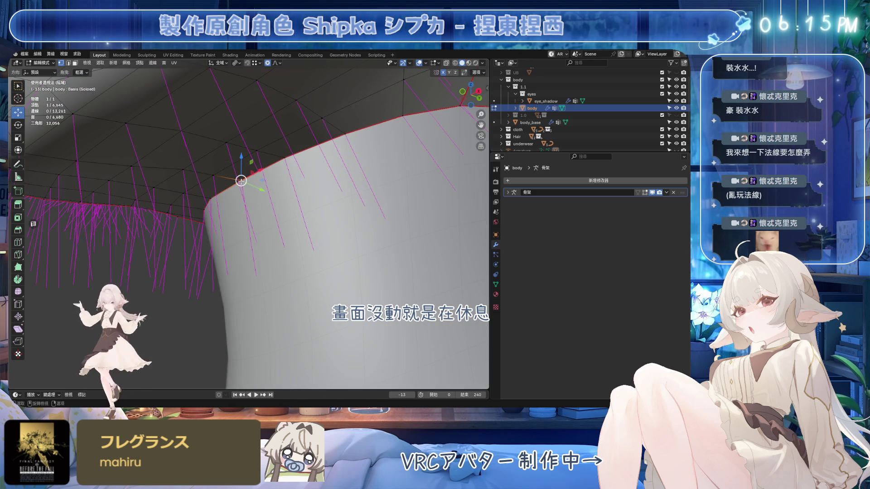
pyautogui.hotkey('ctrl', 'Tab')
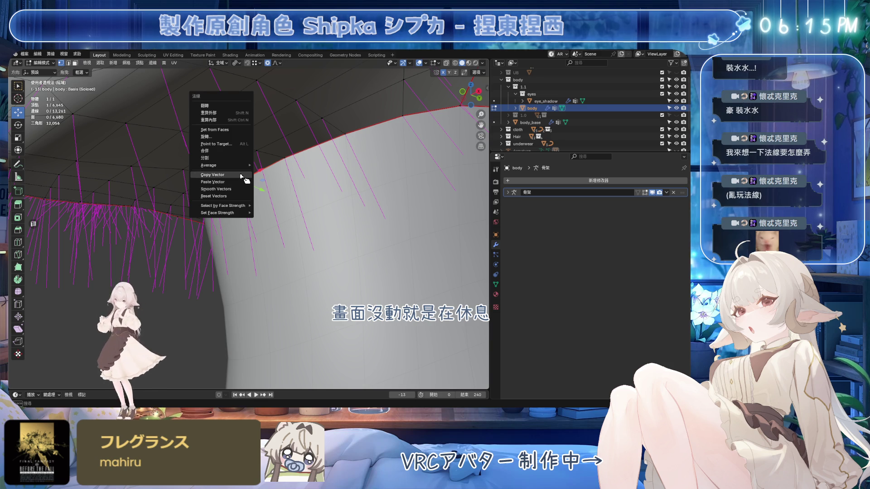
pyautogui.click(243, 176)
# Step: Paste the copied normal onto the matching body_base vertex
pyautogui.click(214, 193)
pyautogui.press('Tab')
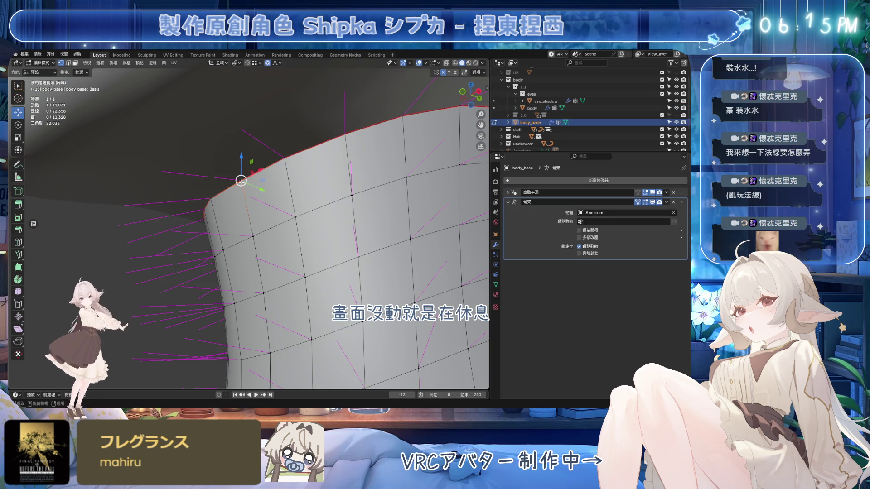
pyautogui.hotkey('alt', 'n')
pyautogui.click(252, 186)
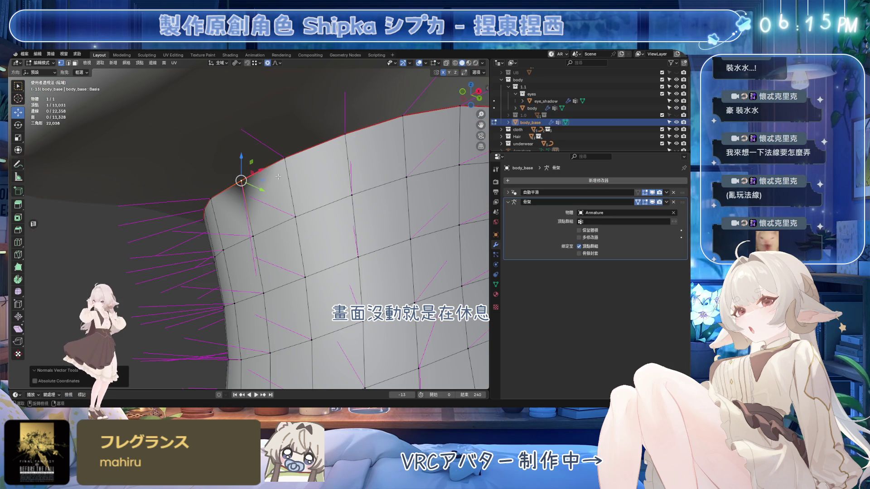
# Step: Back on body, select a neck-edge vertex and paste the stored normal onto it
pyautogui.press('Tab')
pyautogui.click(310, 171)
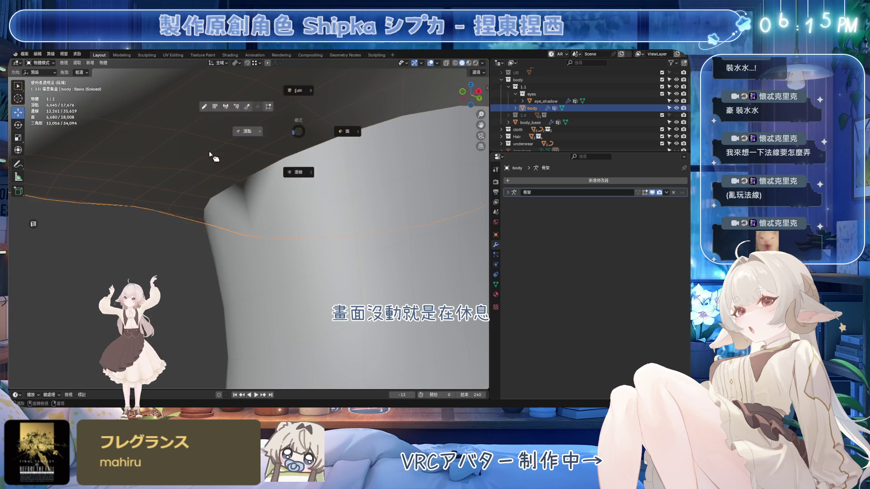
pyautogui.press('Tab')
pyautogui.click(288, 172)
pyautogui.scroll(2, 309, 186)
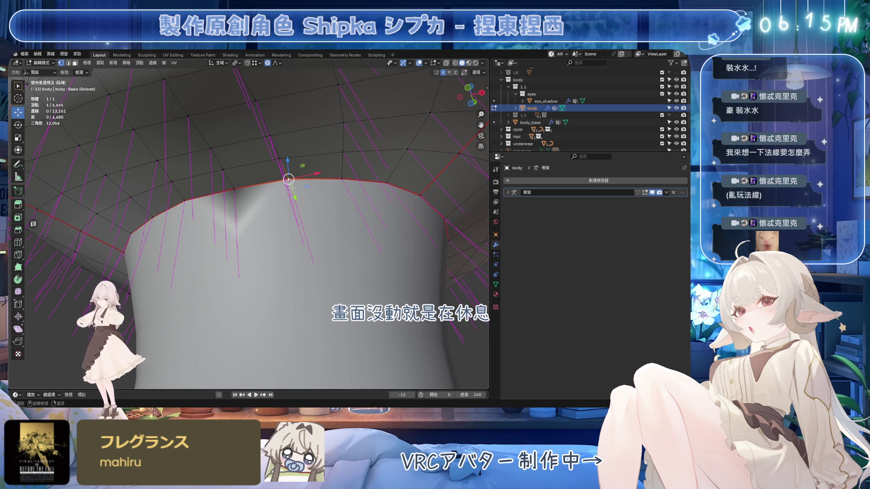
pyautogui.moveTo(292, 187); pyautogui.dragTo(287, 195, button='middle')
pyautogui.hotkey('alt', 'n')
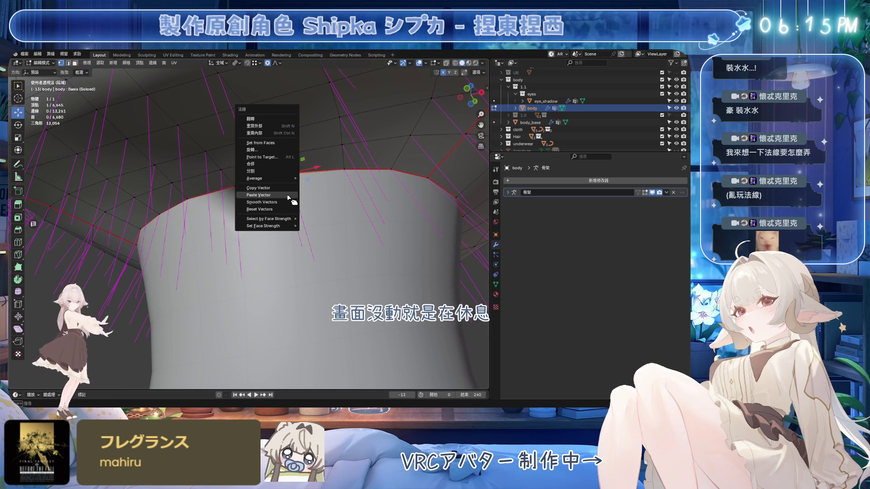
pyautogui.click(290, 198)
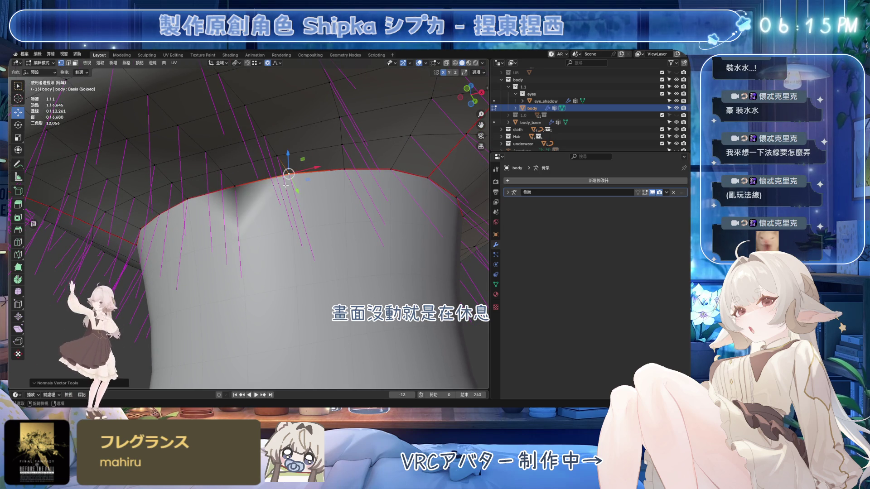
# Step: Apply the stored normal to the matching vertex on body_base
pyautogui.hotkey('alt', 'q')
pyautogui.click(290, 175)
pyautogui.hotkey('alt', 'n')
pyautogui.click(290, 177)
pyautogui.hotkey('alt', 'q')
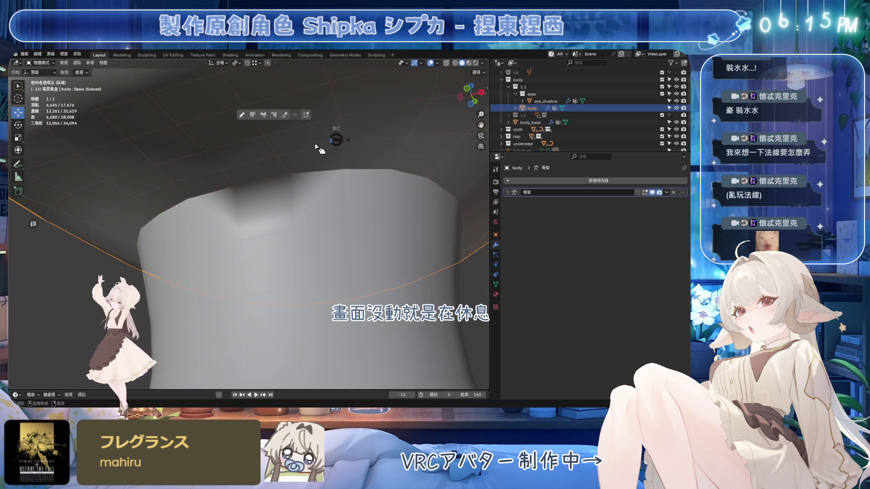
# Step: Copy the next body vertex's normal and paste it onto body_base
pyautogui.hotkey('alt', 'n')
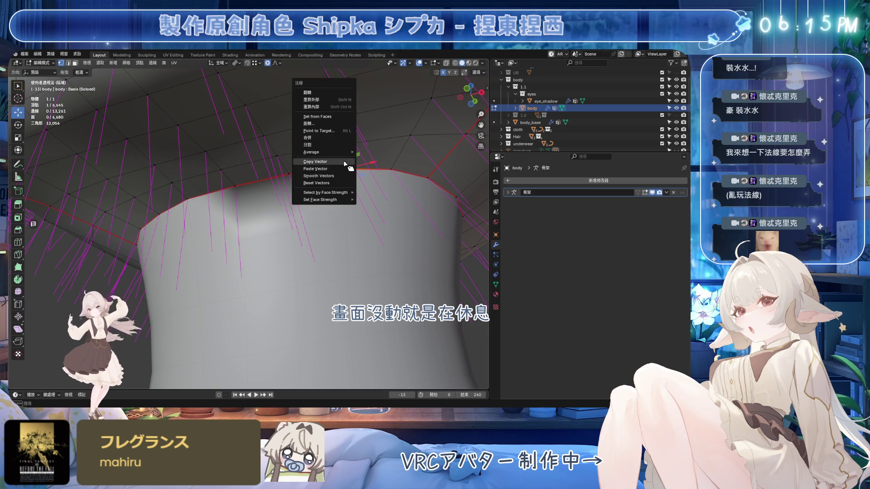
pyautogui.click(345, 162)
pyautogui.hotkey('alt', 'q')
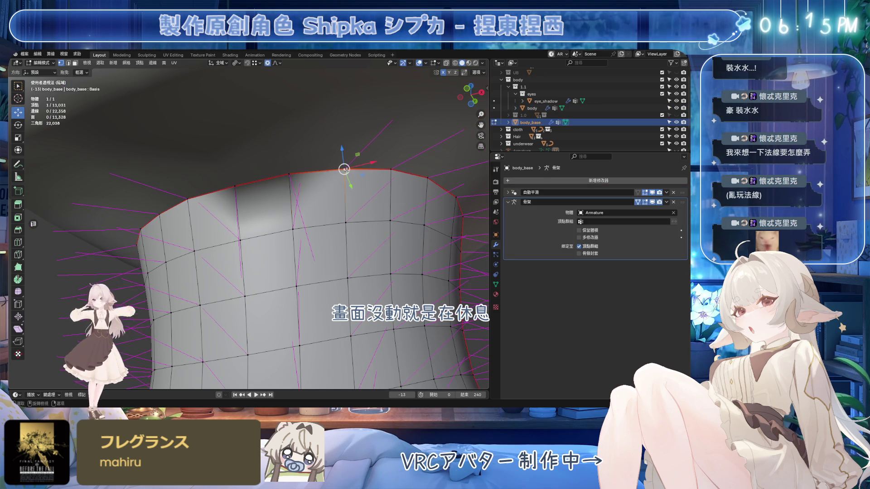
pyautogui.hotkey('alt', 'n')
pyautogui.click(352, 178)
# Step: Reapply the stored normal to a body vertex and its body_base counterpart
pyautogui.press('Tab')
pyautogui.click(426, 168)
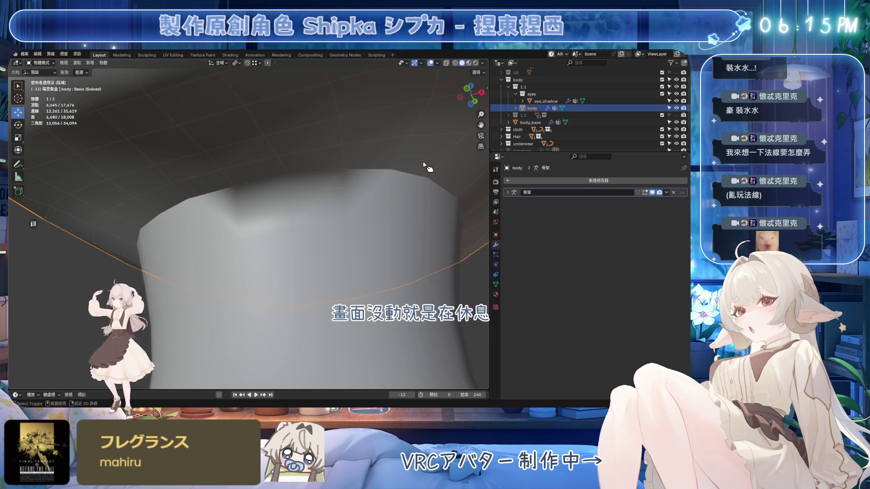
pyautogui.press('Tab')
pyautogui.hotkey('alt', 'n')
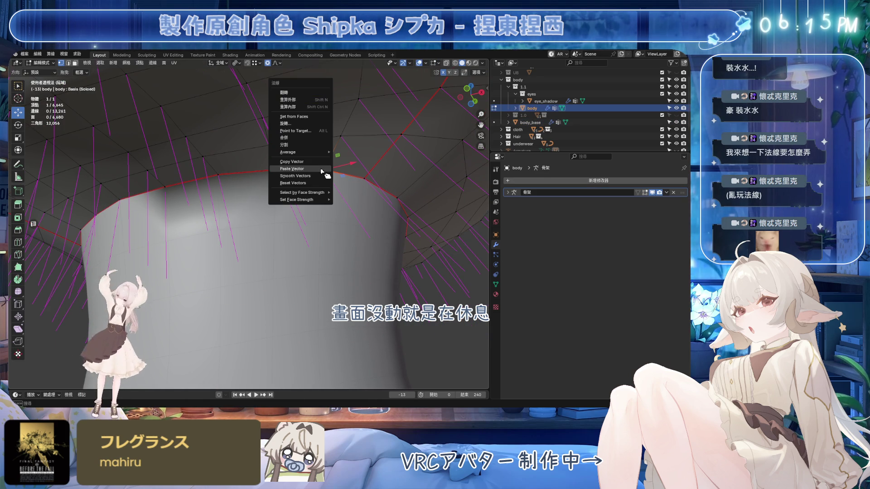
pyautogui.click(320, 171)
pyautogui.hotkey('alt', 'q')
pyautogui.hotkey('alt', 'n')
pyautogui.click(328, 174)
pyautogui.moveTo(324, 170)
pyautogui.mouseDown(button='middle')
pyautogui.moveTo(286, 217)
pyautogui.moveTo(307, 116)
pyautogui.mouseUp(button='middle')
# Step: Copy the next neck-edge vertex normal from body onto body_base
pyautogui.hotkey('alt', 'q')
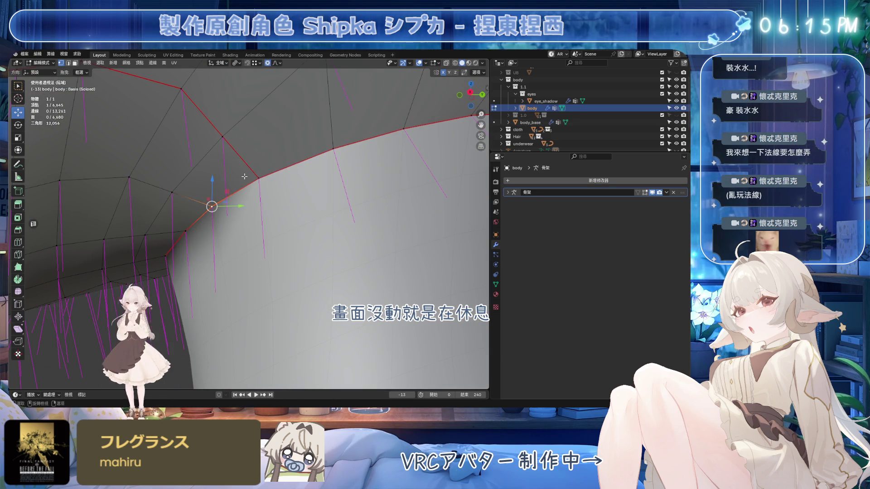
pyautogui.click(258, 179)
pyautogui.moveTo(258, 178); pyautogui.dragTo(279, 178, button='middle')
pyautogui.hotkey('alt', 'n')
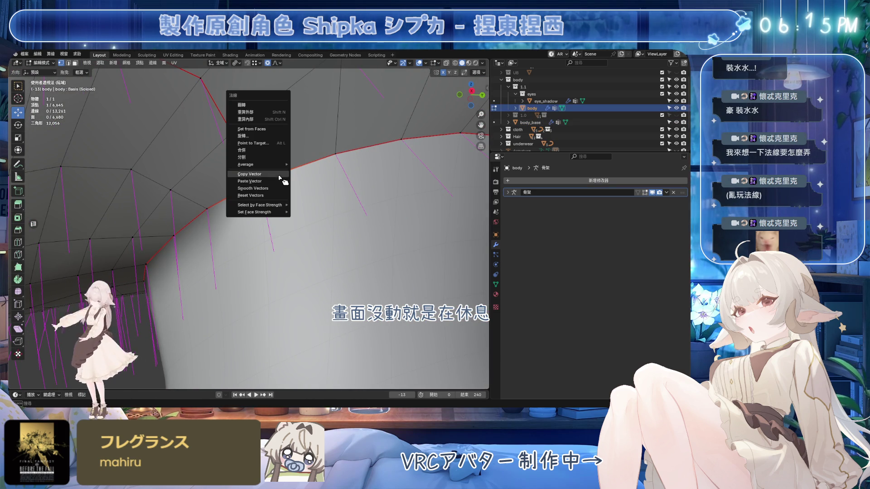
pyautogui.click(279, 178)
pyautogui.hotkey('alt', 'q')
pyautogui.hotkey('alt', 'n')
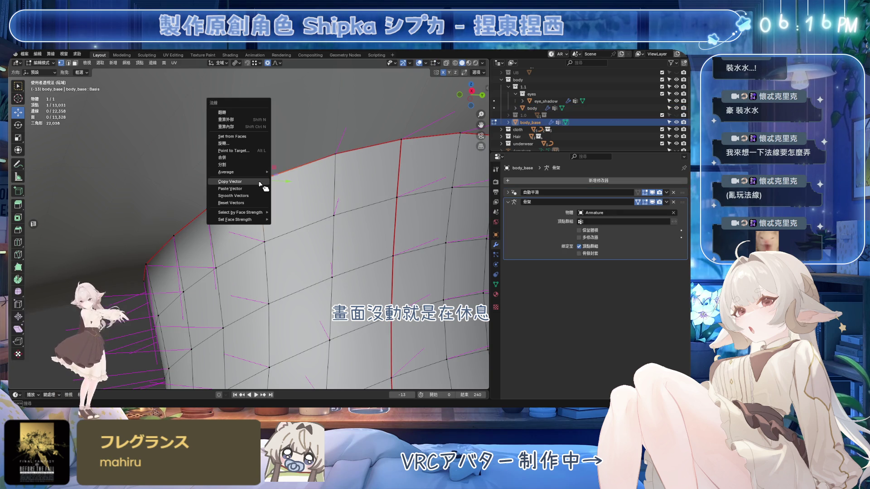
pyautogui.click(262, 188)
pyautogui.hotkey('alt', 'q')
# Step: Match another neck-seam vertex: copy its normal on body, paste on body_base
pyautogui.moveTo(349, 146); pyautogui.dragTo(269, 169, button='middle')
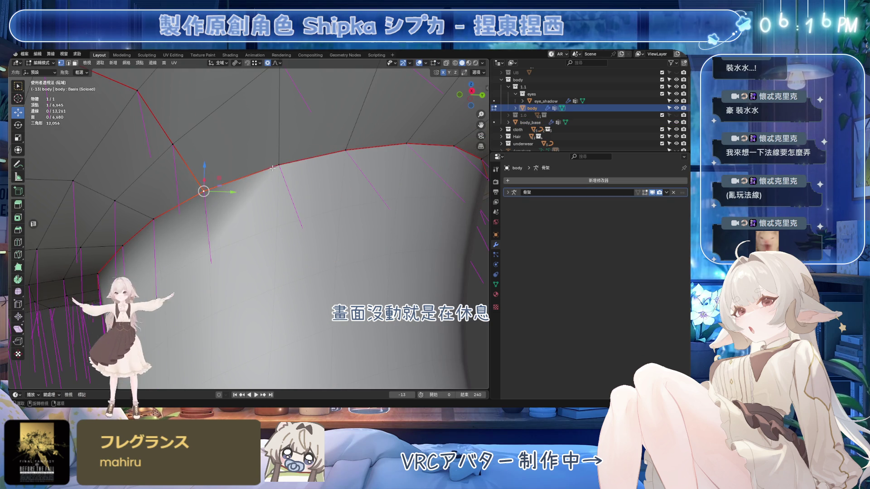
pyautogui.click(279, 165)
pyautogui.hotkey('alt', 'n')
pyautogui.click(279, 177)
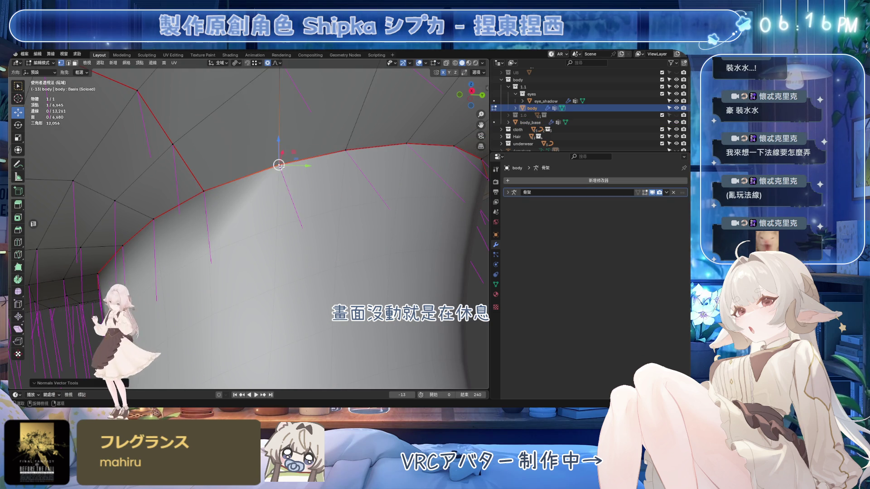
pyautogui.hotkey('alt', 'q')
pyautogui.click(279, 165)
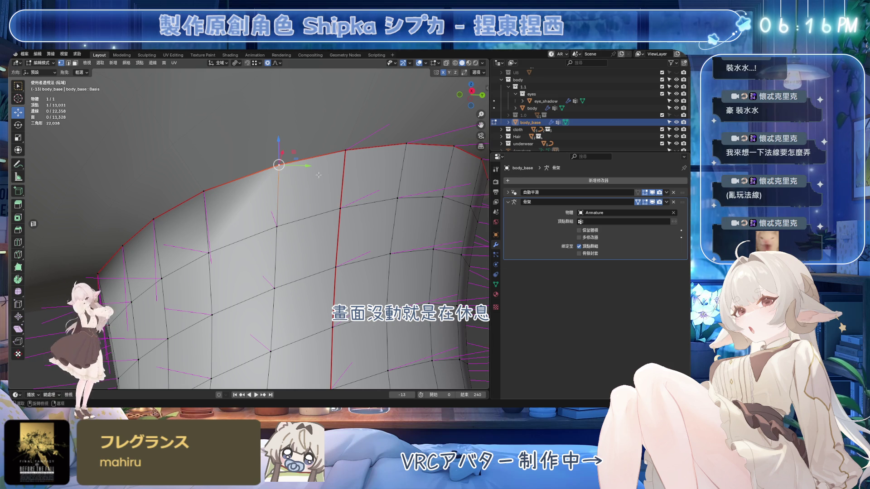
pyautogui.hotkey('alt', 'n')
pyautogui.click(271, 166)
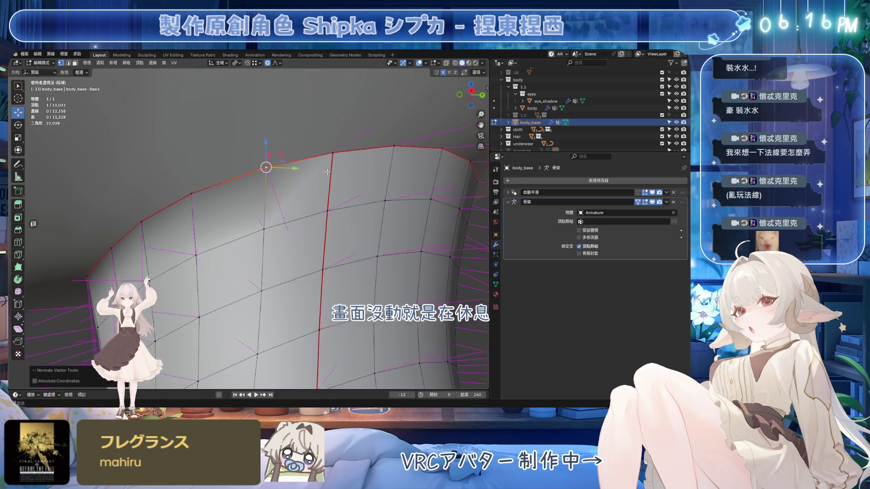
# Step: Return to editing body, save the file, copy a seam vertex normal, and exit Edit Mode
pyautogui.press('Tab')
pyautogui.click(303, 135)
pyautogui.press('Tab')
pyautogui.hotkey('ctrl', 's')
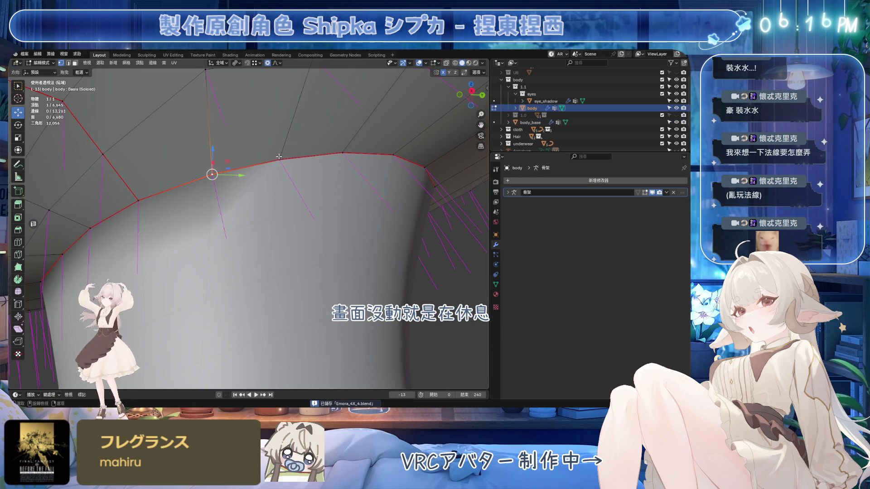
pyautogui.hotkey('alt', 'n')
pyautogui.click(279, 160)
pyautogui.press('Tab')
# Step: Paste the previously copied normal onto the matching neck-seam vertex on body_base
pyautogui.click(283, 158)
pyautogui.press('Tab')
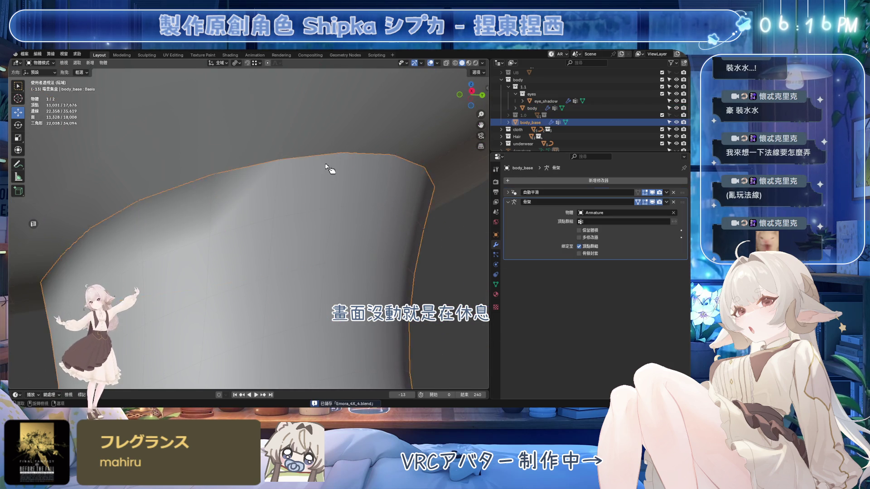
pyautogui.click(280, 159)
pyautogui.click(281, 162)
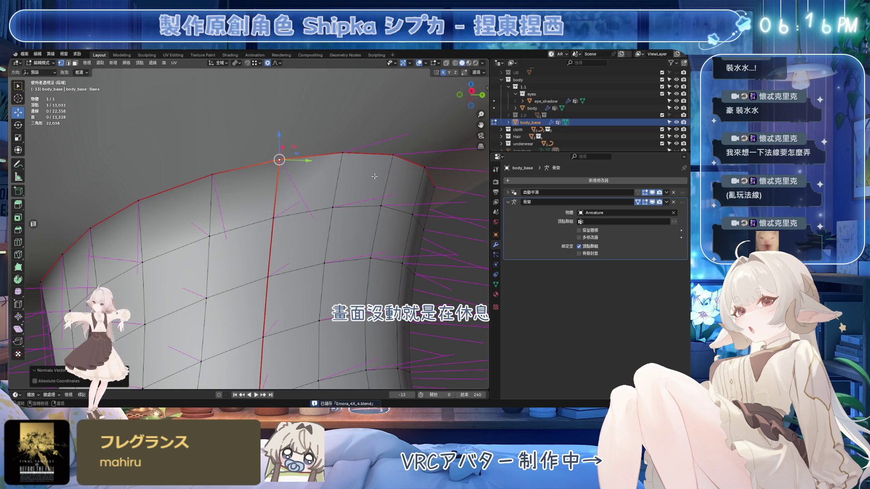
pyautogui.hotkey('alt', 'q')
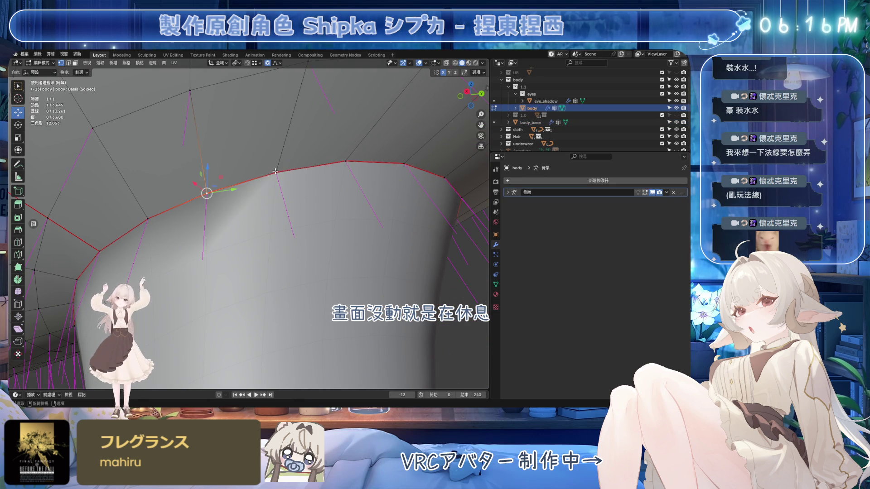
# Step: Copy the next seam vertex's normal on body and paste it onto body_base's matching vertex
pyautogui.click(275, 171)
pyautogui.hotkey('alt', 'n')
pyautogui.click(276, 164)
pyautogui.hotkey('alt', 'q')
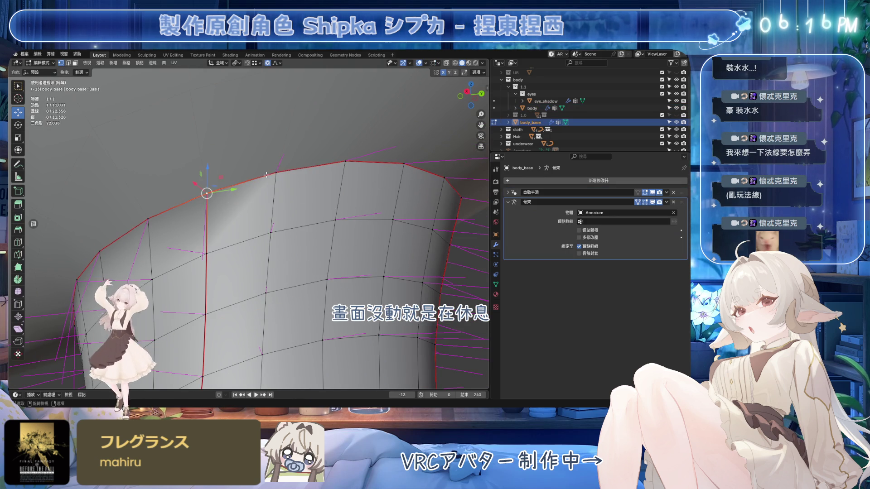
pyautogui.hotkey('alt', 'n')
pyautogui.click(274, 182)
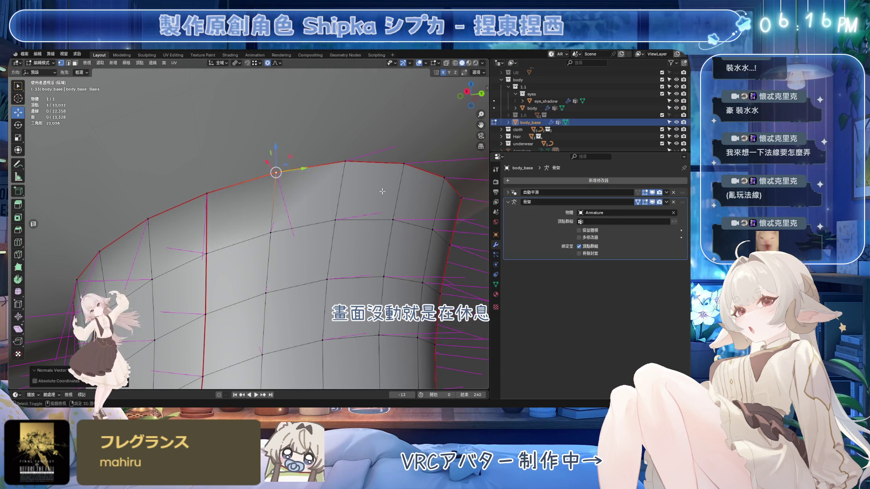
pyautogui.hotkey('alt', 'q')
pyautogui.press('Tab')
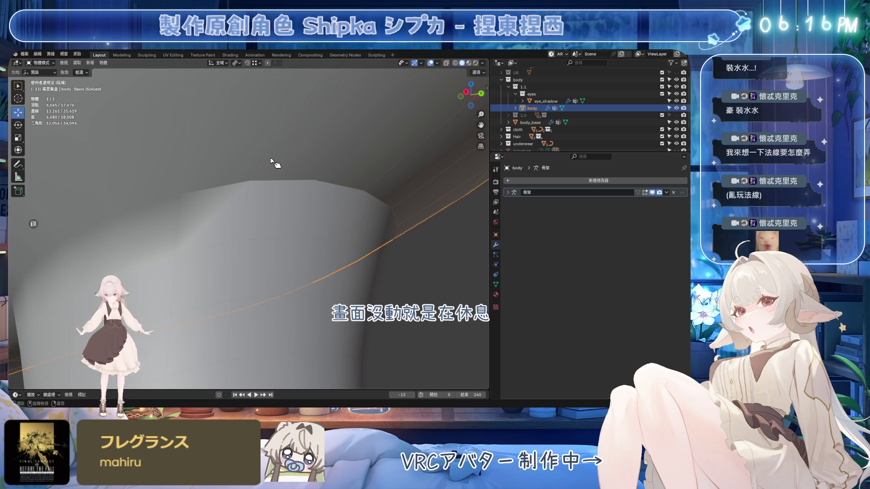
# Step: Transfer another neck-seam vertex normal from body to body_base with Copy and Paste Vector
pyautogui.press('Tab')
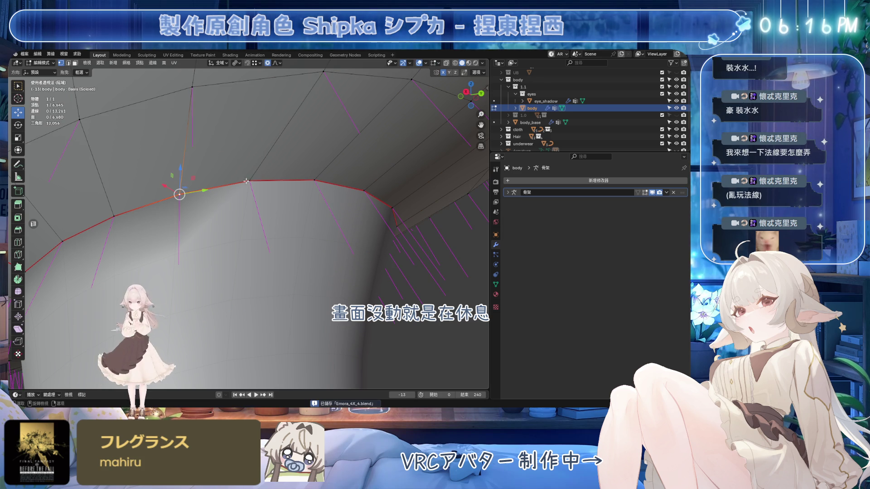
pyautogui.hotkey('alt', 'n')
pyautogui.click(249, 176)
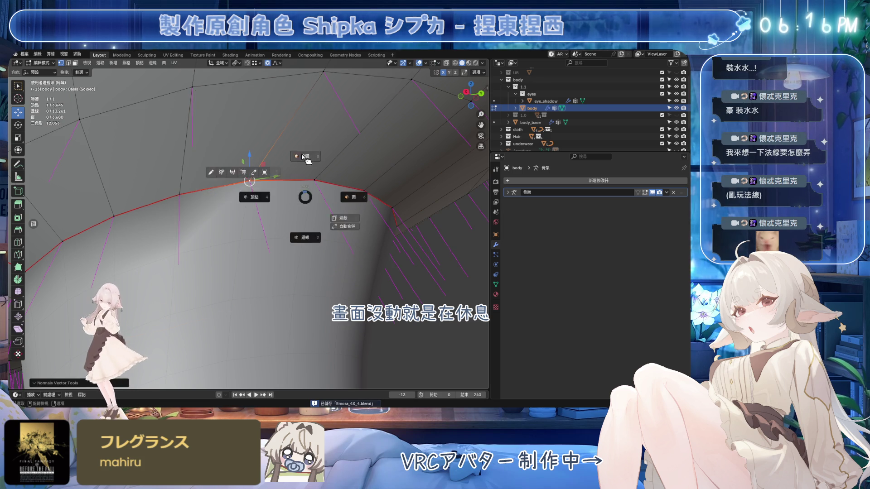
pyautogui.hotkey('alt', 'q')
pyautogui.press('Tab')
pyautogui.hotkey('alt', 'n')
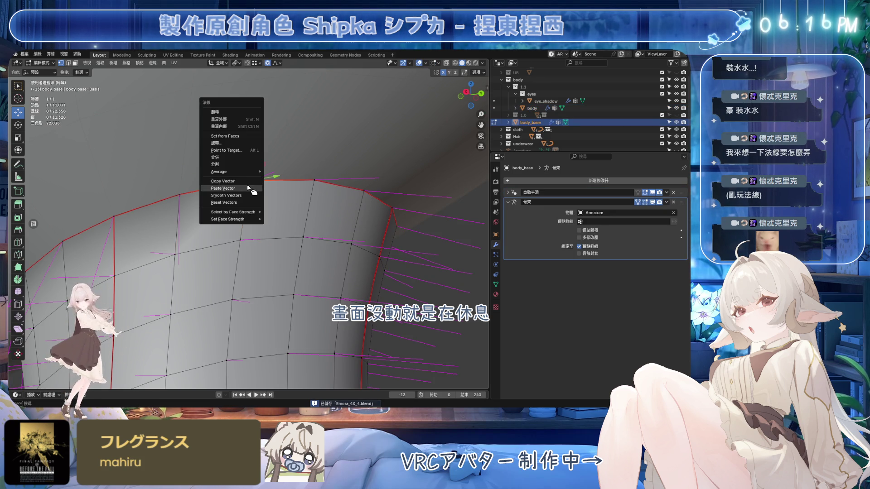
pyautogui.click(249, 188)
pyautogui.hotkey('alt', 'q')
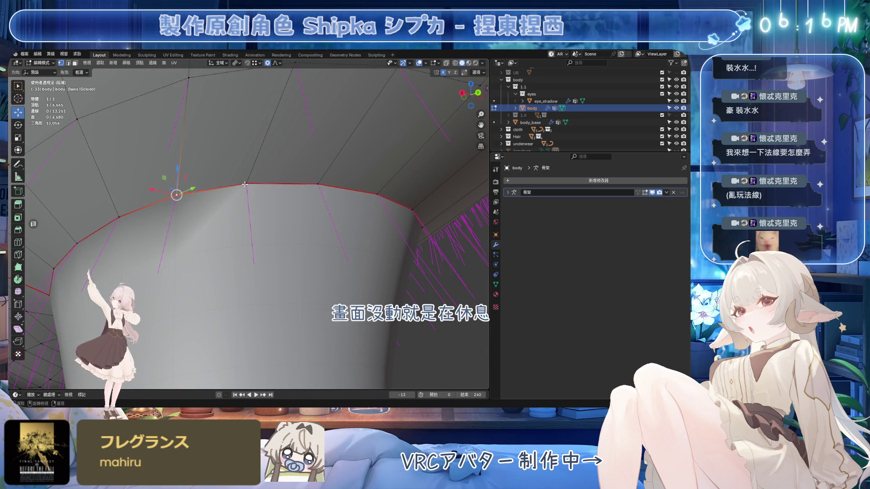
# Step: Match a further seam vertex by copying body's normal and pasting it onto body_base
pyautogui.hotkey('alt', 'n')
pyautogui.click(249, 187)
pyautogui.press('Tab')
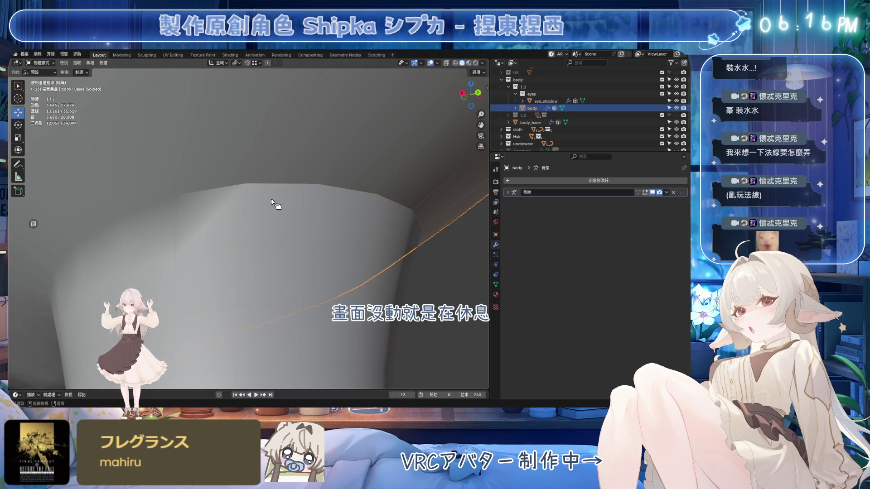
pyautogui.click(240, 199)
pyautogui.press('Tab')
pyautogui.hotkey('alt', 'n')
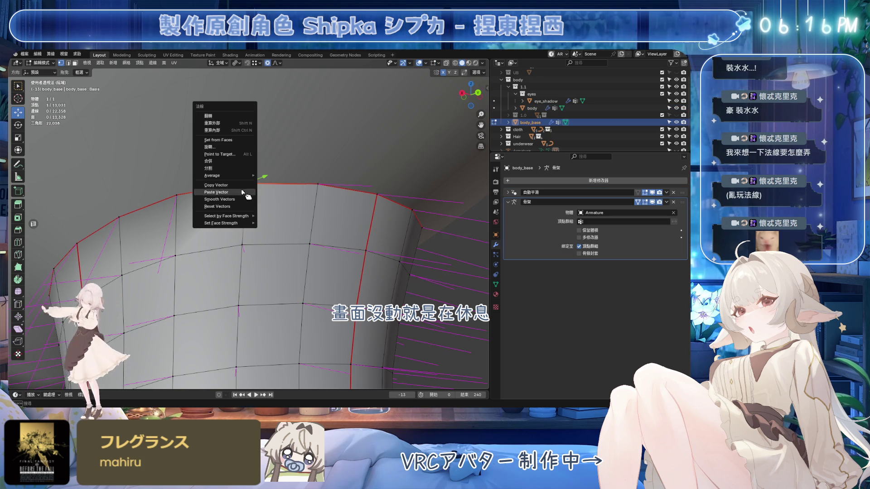
pyautogui.click(246, 186)
pyautogui.press('Tab')
# Step: Orbit around the neck seam and copy the next vertex normal from body onto body_base
pyautogui.click(279, 177)
pyautogui.press('Tab')
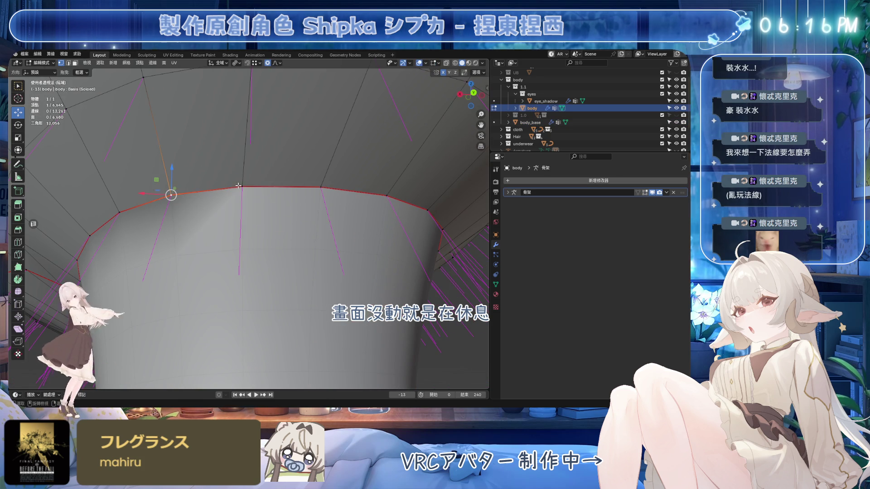
pyautogui.moveTo(238, 190); pyautogui.dragTo(261, 190, button='middle')
pyautogui.hotkey('alt', 'n')
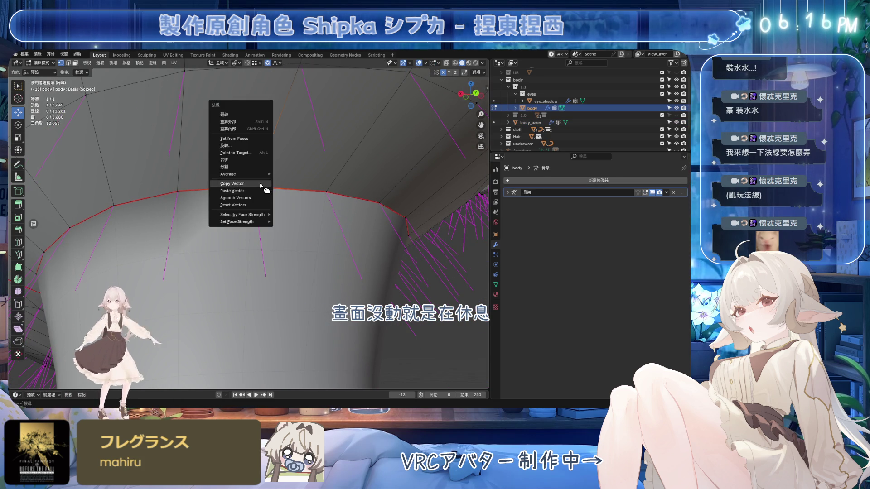
pyautogui.click(263, 188)
pyautogui.press('Tab')
pyautogui.click(301, 228)
pyautogui.press('Tab')
pyautogui.hotkey('alt', 'n')
pyautogui.click(254, 188)
pyautogui.press('Tab')
# Step: Save the file, then transfer a front-of-neck seam normal between body and body_base
pyautogui.click(339, 200)
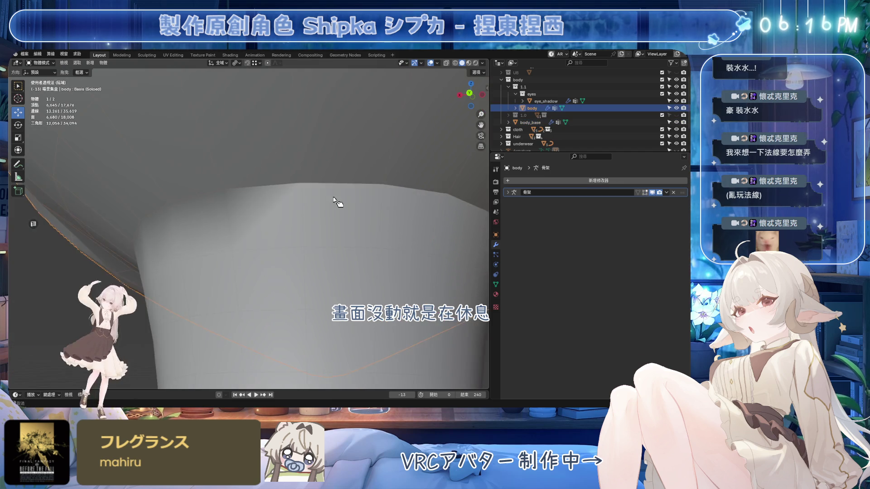
pyautogui.moveTo(339, 199); pyautogui.dragTo(273, 185, button='middle')
pyautogui.hotkey('ctrl', 's')
pyautogui.press('Tab')
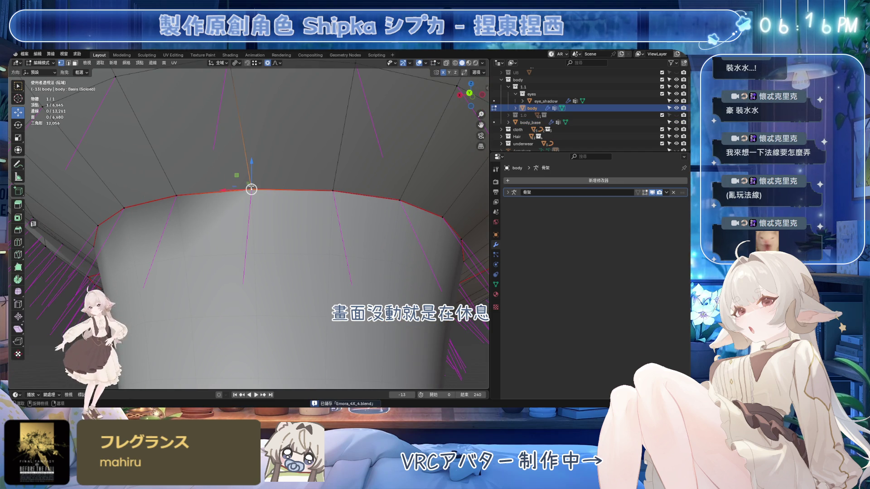
pyautogui.hotkey('alt', 'n')
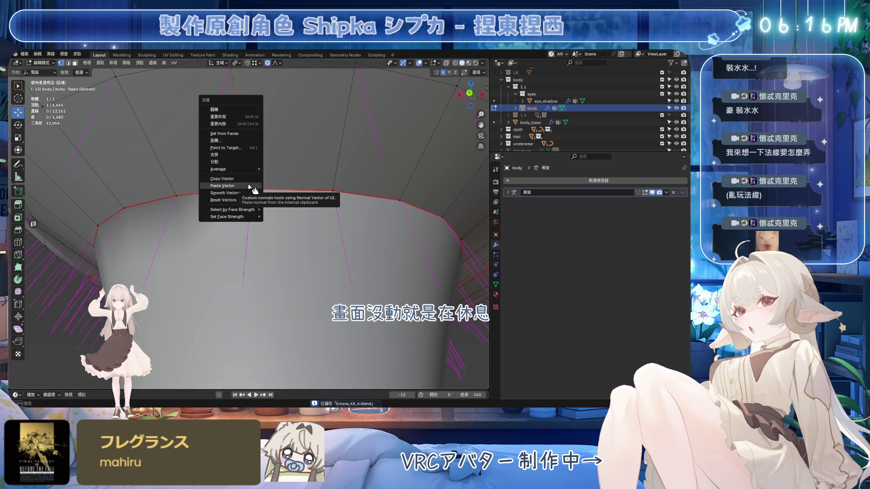
pyautogui.click(250, 186)
pyautogui.press('Tab')
pyautogui.click(297, 209)
pyautogui.press('Tab')
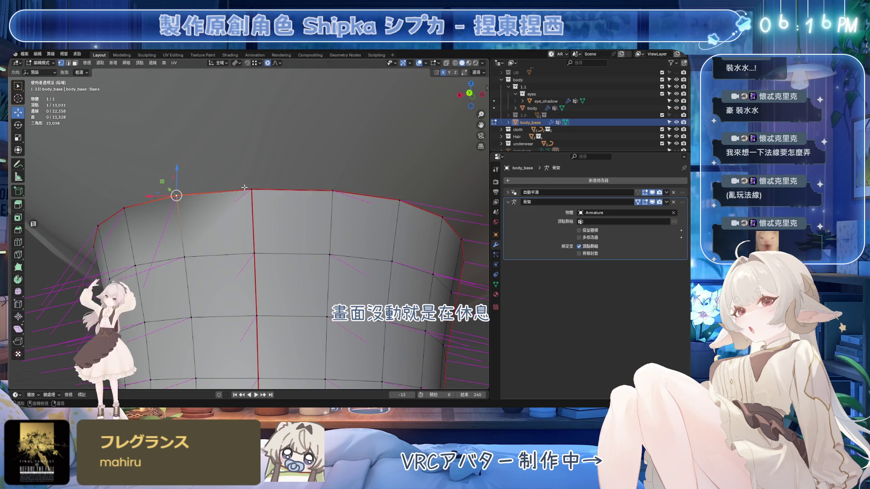
pyautogui.hotkey('alt', 'n')
pyautogui.click(252, 194)
pyautogui.press('Tab')
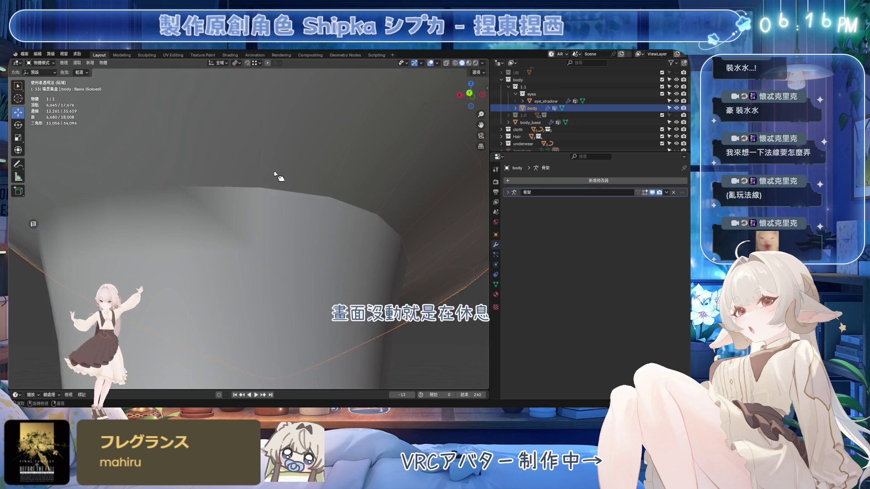
# Step: Copy one more seam normal from body onto body_base, then re-enter Edit Mode on body
pyautogui.click(247, 183)
pyautogui.hotkey('ctrl', 'Tab')
pyautogui.click(247, 180)
pyautogui.hotkey('alt', 'n')
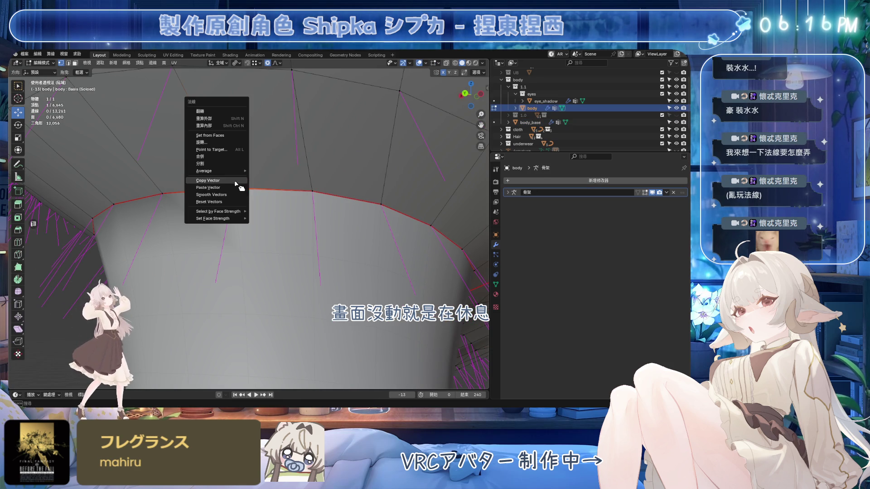
pyautogui.click(237, 185)
pyautogui.press('Tab')
pyautogui.click(288, 209)
pyautogui.press('Tab')
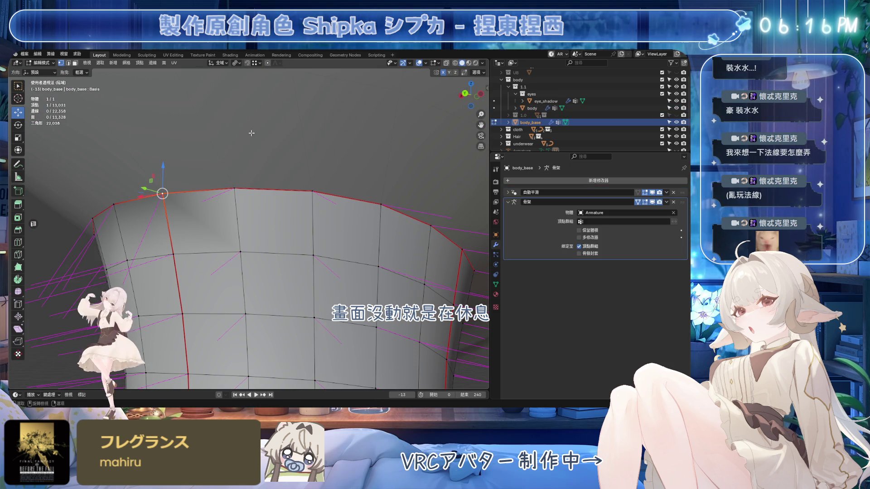
pyautogui.hotkey('alt', 'n')
pyautogui.click(237, 194)
pyautogui.press('Tab')
pyautogui.click(302, 185)
pyautogui.press('Tab')
# Step: Copy a neck-seam vertex's custom normal on body and paste it onto body_base
pyautogui.click(313, 192)
pyautogui.hotkey('alt', 'n')
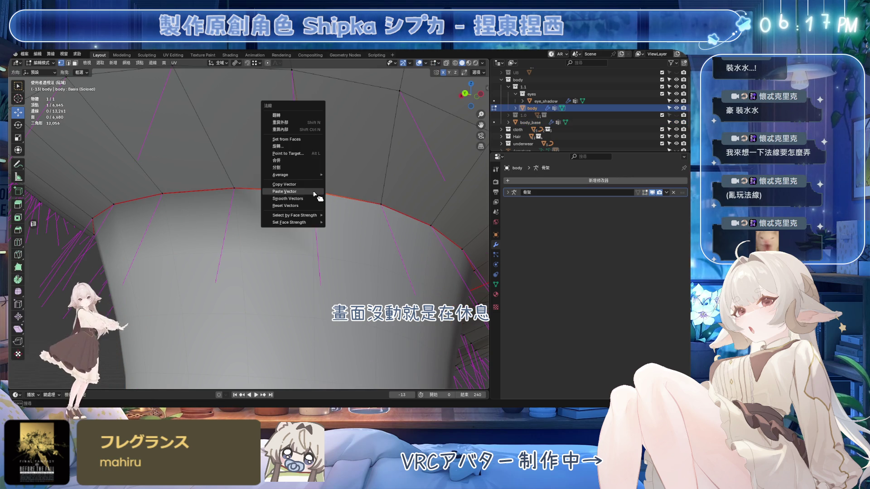
pyautogui.click(312, 185)
pyautogui.press('Tab')
pyautogui.click(252, 199)
pyautogui.press('Tab')
pyautogui.hotkey('alt', 'n')
pyautogui.click(310, 195)
pyautogui.press('Tab')
# Step: Match the next seam vertex on body_base to body's copied normal vector
pyautogui.click(189, 169)
pyautogui.press('Tab')
pyautogui.click(225, 154)
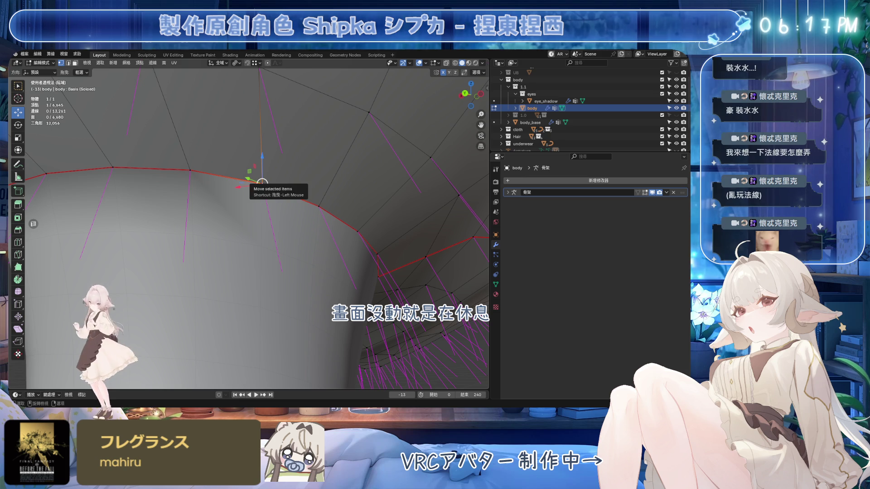
pyautogui.hotkey('alt', 'n')
pyautogui.click(258, 176)
pyautogui.press('Tab')
pyautogui.click(262, 184)
pyautogui.press('Tab')
pyautogui.hotkey('alt', 'n')
pyautogui.click(263, 190)
pyautogui.moveTo(263, 190); pyautogui.dragTo(281, 211, button='middle')
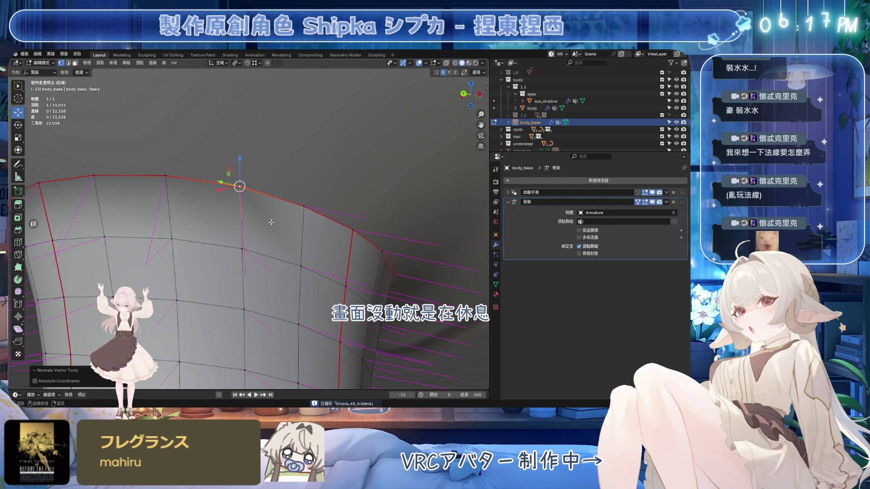
pyautogui.press('Tab')
# Step: Transfer normals for two more seam vertices from body onto body_base
pyautogui.click(271, 186)
pyautogui.press('Tab')
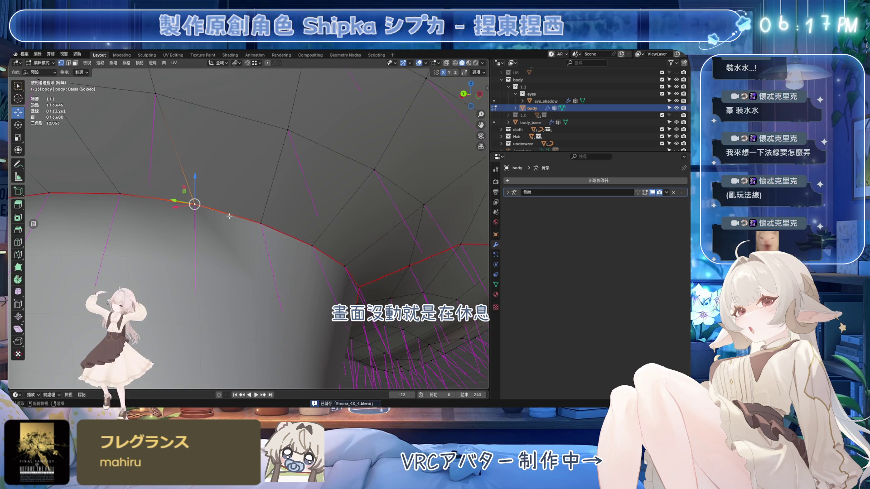
pyautogui.hotkey('alt', 'n')
pyautogui.click(259, 224)
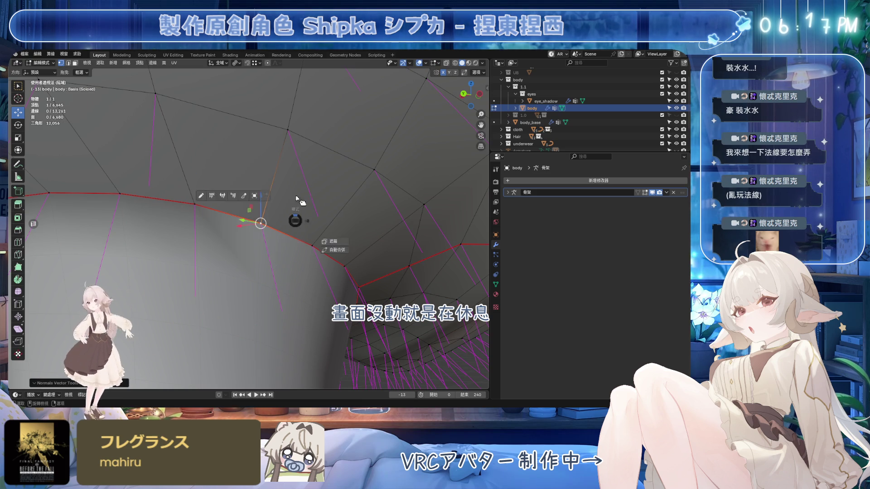
pyautogui.press('Tab')
pyautogui.click(272, 248)
pyautogui.press('Tab')
pyautogui.hotkey('alt', 'n')
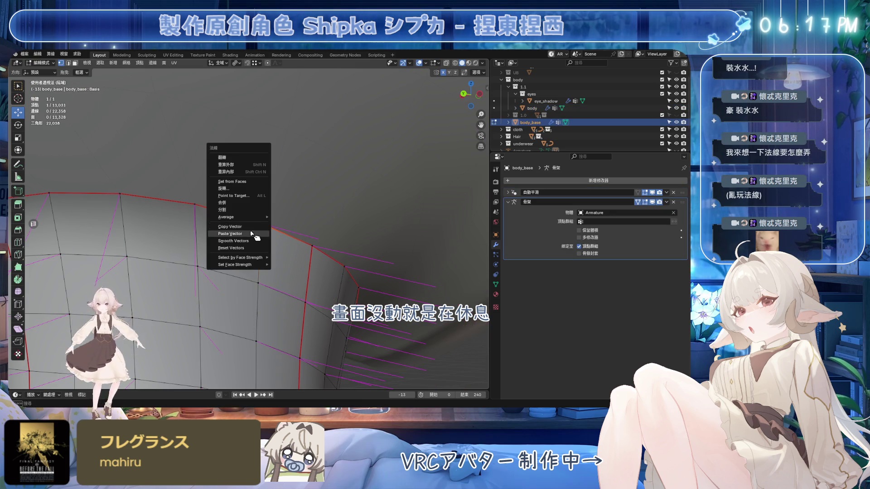
pyautogui.click(249, 229)
pyautogui.press('Tab')
pyautogui.click(291, 196)
pyautogui.press('Tab')
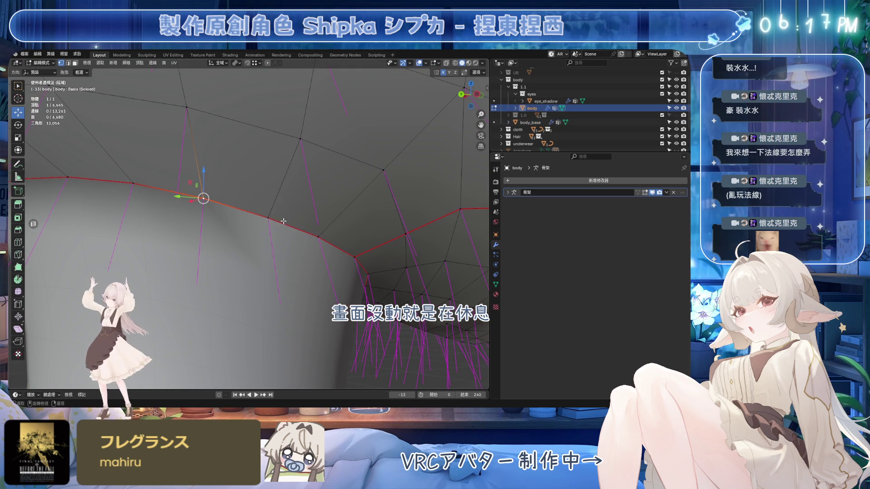
pyautogui.hotkey('alt', 'n')
pyautogui.click(260, 224)
pyautogui.press('Tab')
pyautogui.click(274, 222)
pyautogui.press('Tab')
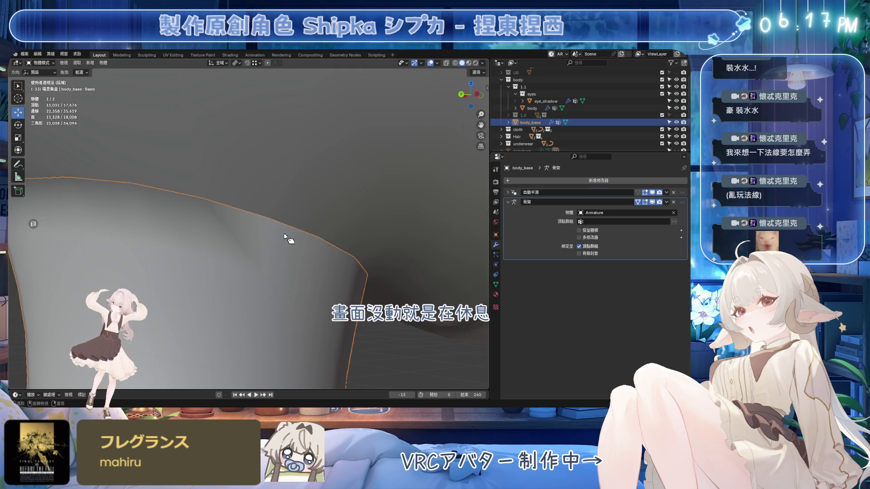
pyautogui.hotkey('alt', 'n')
pyautogui.click(268, 229)
pyautogui.press('Tab')
# Step: Copy two further seam-vertex normals along the neck from body to body_base
pyautogui.click(285, 195)
pyautogui.press('Tab')
pyautogui.hotkey('alt', 'n')
pyautogui.click(268, 224)
pyautogui.press('Tab')
pyautogui.click(206, 230)
pyautogui.press('Tab')
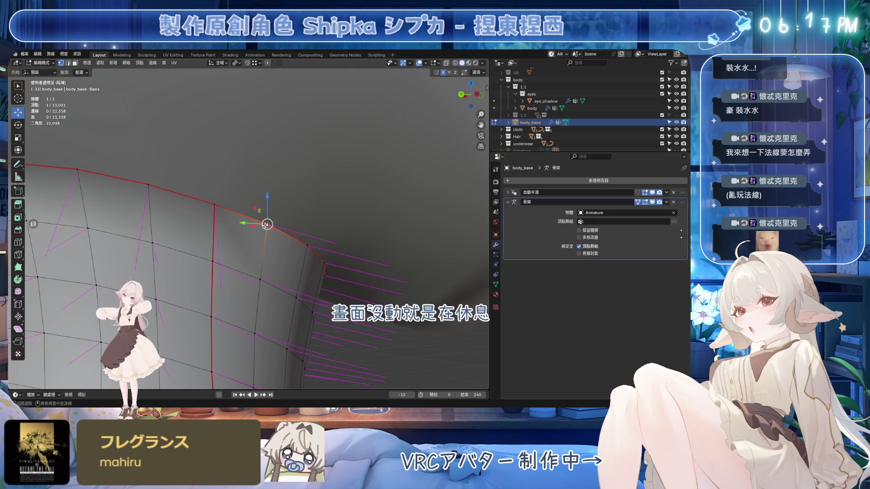
pyautogui.hotkey('alt', 'n')
pyautogui.click(270, 229)
pyautogui.press('Tab')
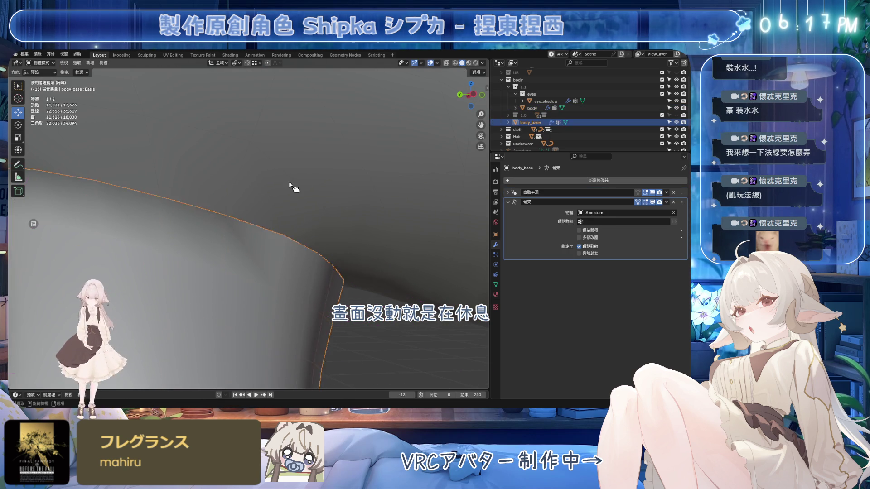
pyautogui.click(256, 229)
pyautogui.press('Tab')
pyautogui.hotkey('alt', 'n')
pyautogui.click(285, 236)
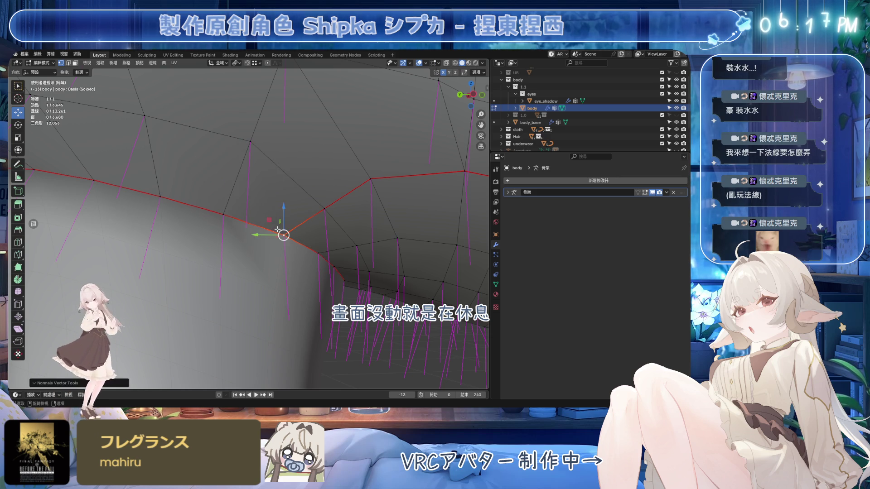
pyautogui.press('Tab')
pyautogui.click(287, 236)
pyautogui.press('Tab')
pyautogui.hotkey('alt', 'n')
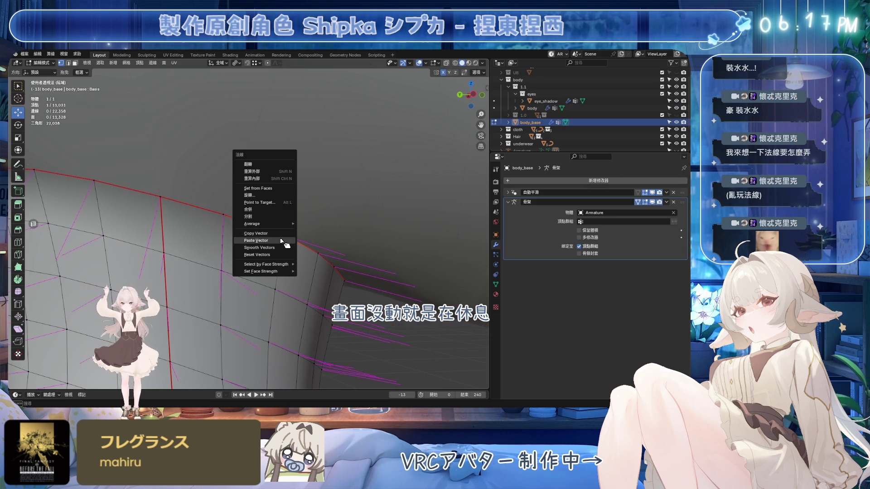
pyautogui.click(283, 238)
pyautogui.keyDown('shift'); pyautogui.moveTo(283, 234); pyautogui.dragTo(184, 219, button='middle'); pyautogui.keyUp('shift')
pyautogui.press('Tab')
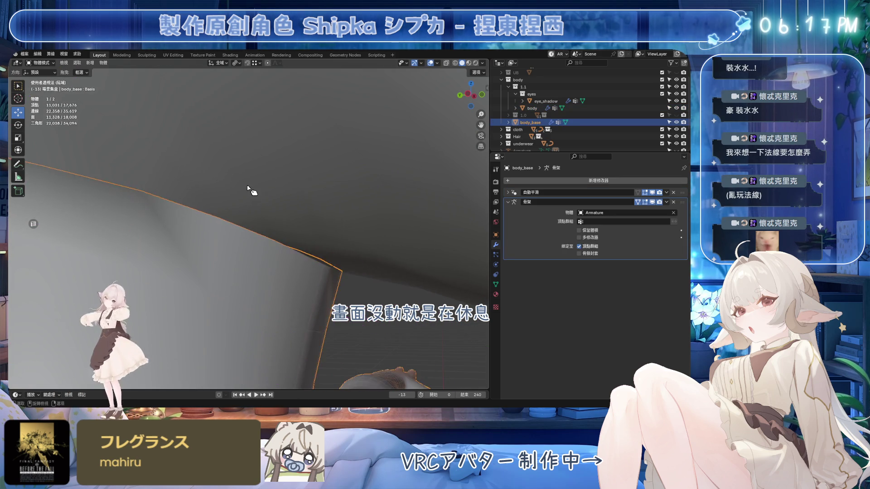
# Step: Paste the next body normal onto its selected body_base seam vertex, then save
pyautogui.click(224, 213)
pyautogui.press('Tab')
pyautogui.hotkey('alt', 'n')
pyautogui.click(216, 225)
pyautogui.press('Tab')
pyautogui.click(244, 246)
pyautogui.press('Tab')
pyautogui.click(219, 249)
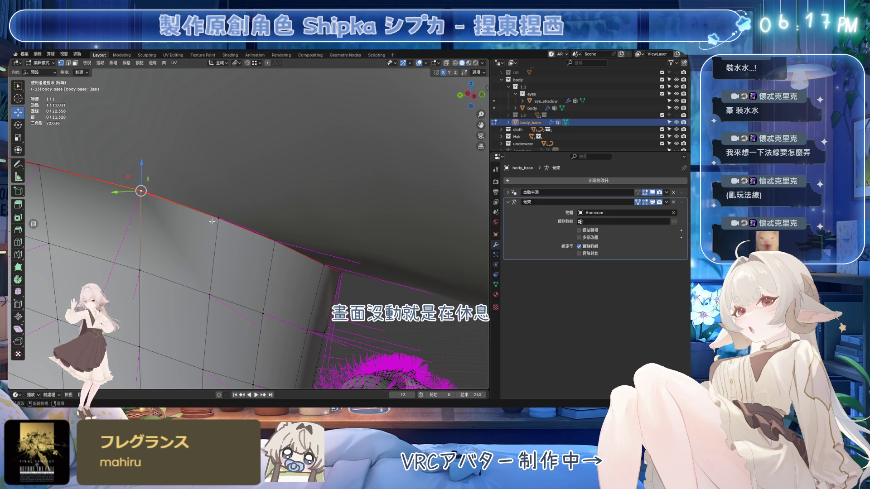
pyautogui.click(218, 218)
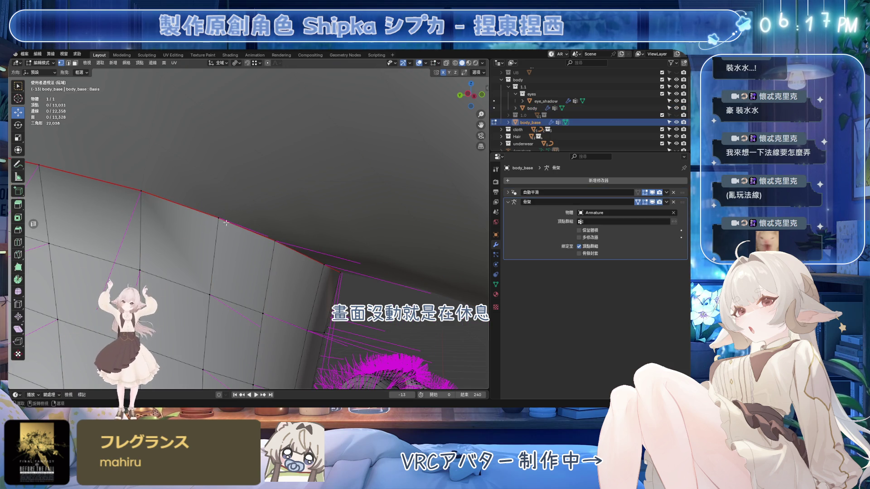
pyautogui.hotkey('alt', 'n')
pyautogui.click(218, 224)
pyautogui.moveTo(217, 224); pyautogui.dragTo(313, 165, button='middle')
pyautogui.hotkey('ctrl', 's')
# Step: Using Alt+Q switching, paste more seam normals onto body_base, save, and hide overlays
pyautogui.hotkey('alt', 'q')
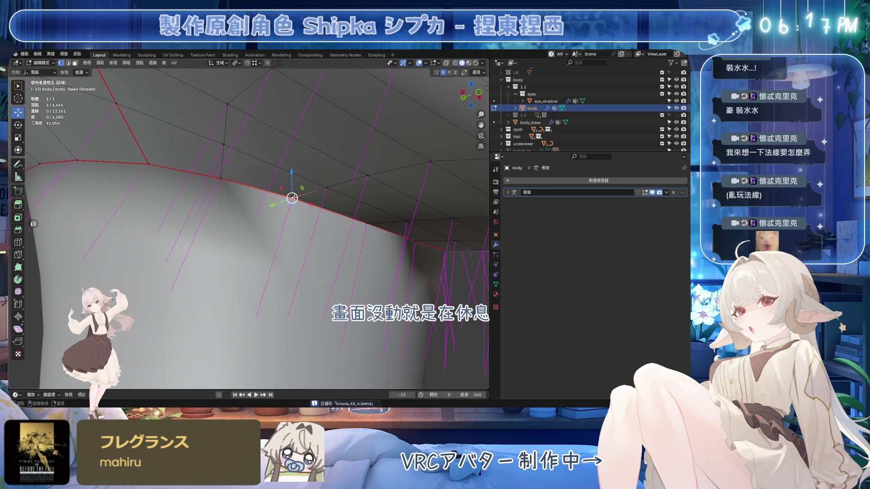
pyautogui.rightClick(292, 198)
pyautogui.press('Escape')
pyautogui.hotkey('alt', 'q')
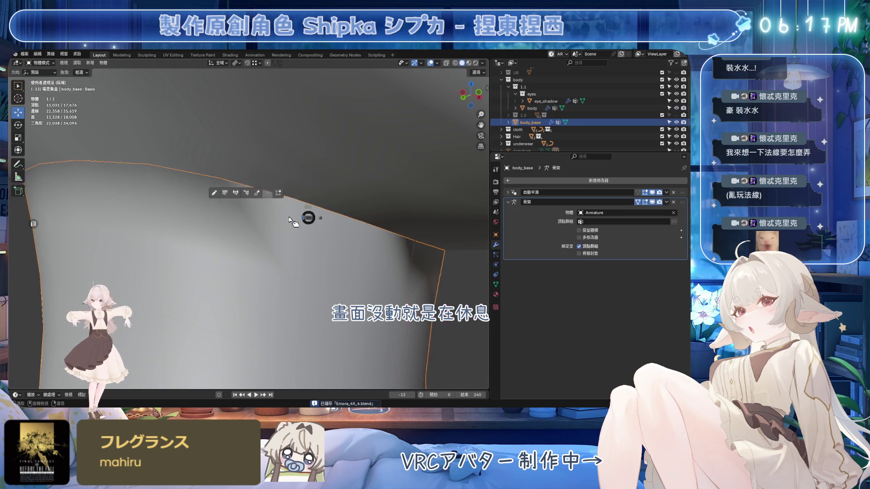
pyautogui.rightClick(291, 197)
pyautogui.keyDown('shift'); pyautogui.moveTo(392, 239); pyautogui.dragTo(303, 216, button='middle'); pyautogui.keyUp('shift')
pyautogui.hotkey('ctrl', 'Tab')
pyautogui.press('Escape')
pyautogui.hotkey('alt', 'q')
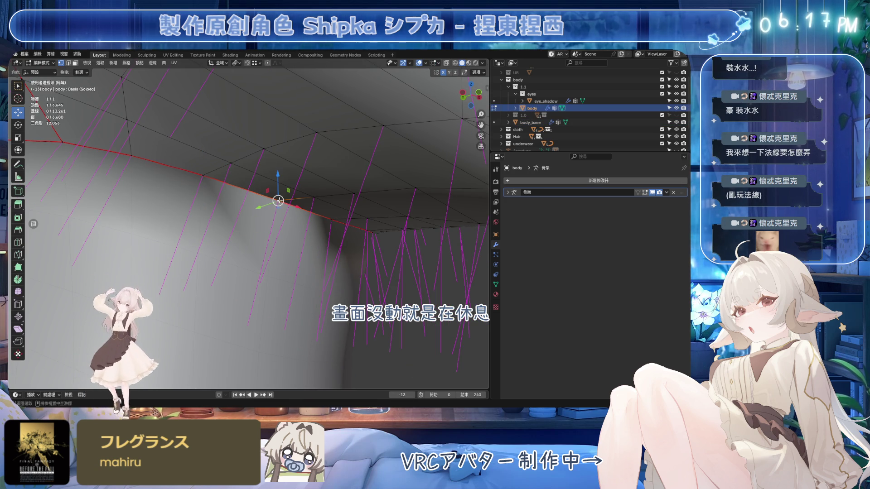
pyautogui.rightClick(278, 200)
pyautogui.press('Escape')
pyautogui.hotkey('alt', 'q')
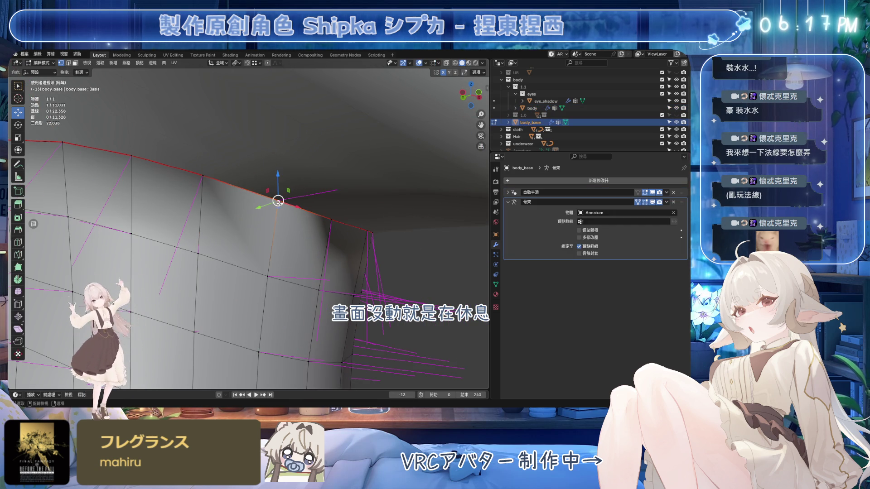
pyautogui.hotkey('alt', 'n')
pyautogui.click(278, 201)
pyautogui.moveTo(275, 200)
pyautogui.mouseDown(button='middle')
pyautogui.moveTo(245, 236)
pyautogui.moveTo(237, 154)
pyautogui.moveTo(313, 171)
pyautogui.mouseUp(button='middle')
pyautogui.hotkey('ctrl', 's')
pyautogui.hotkey('shift', 'alt', 'z')
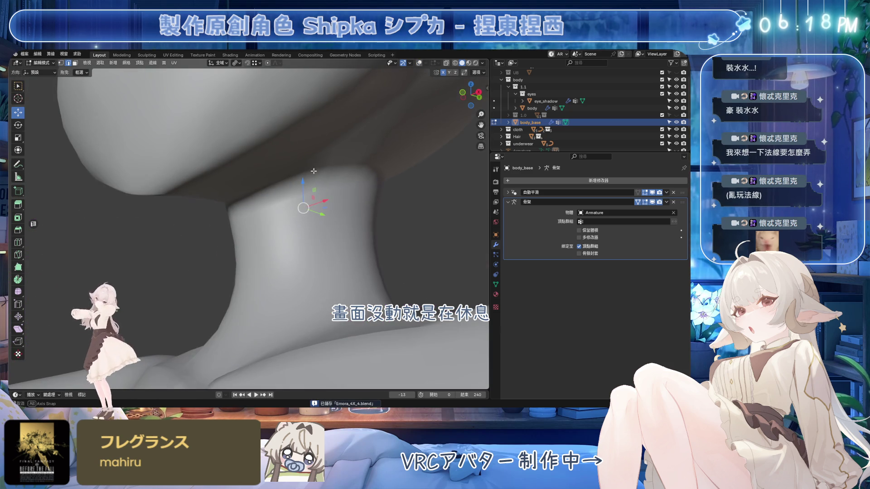
# Step: Apply Smooth Vectors twice to body_base's neck normals, checking shading with overlays
pyautogui.click(139, 63)
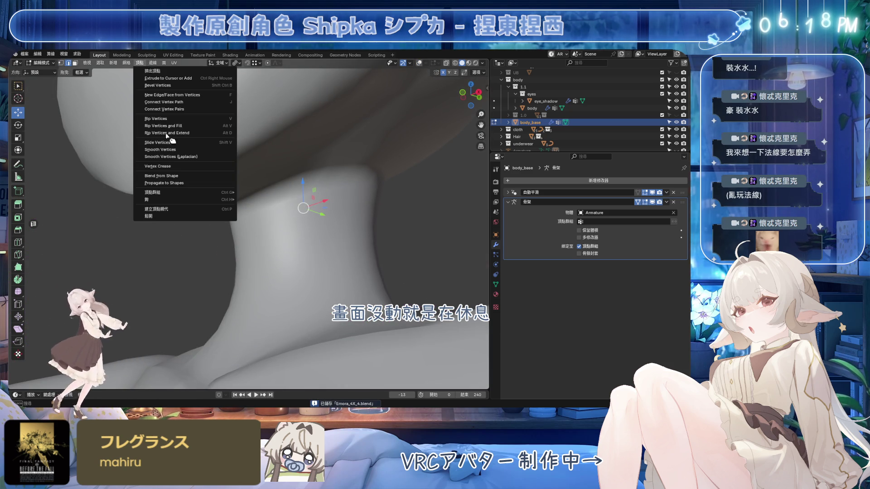
pyautogui.scroll(2, 249, 226)
pyautogui.hotkey('alt', 'n')
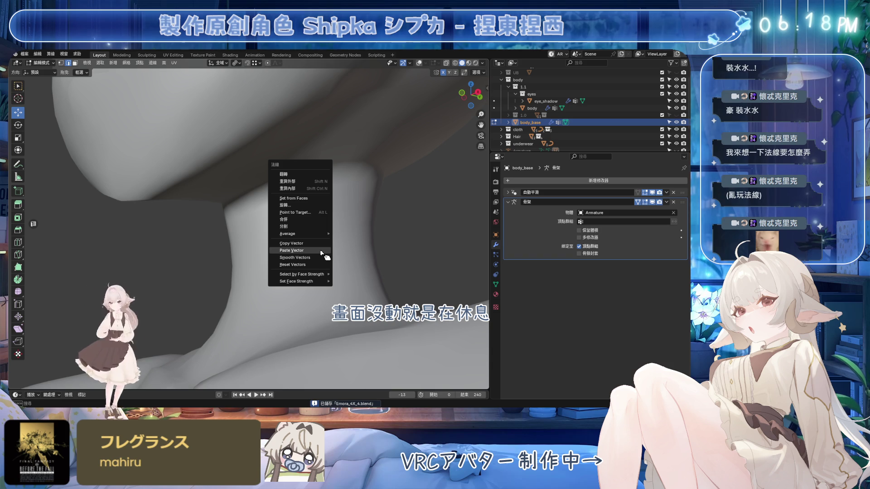
pyautogui.click(319, 257)
pyautogui.moveTo(318, 257); pyautogui.dragTo(315, 235, button='middle')
pyautogui.click(420, 63)
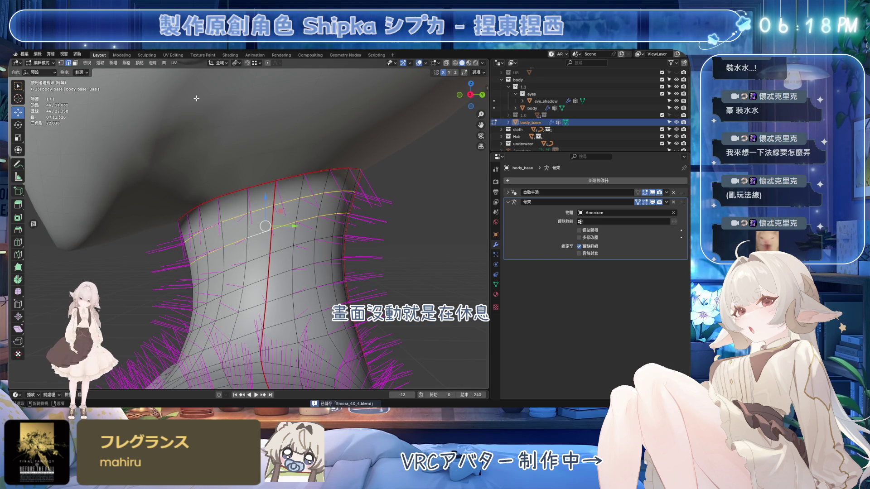
pyautogui.click(153, 63)
pyautogui.moveTo(272, 204); pyautogui.dragTo(272, 186, button='middle')
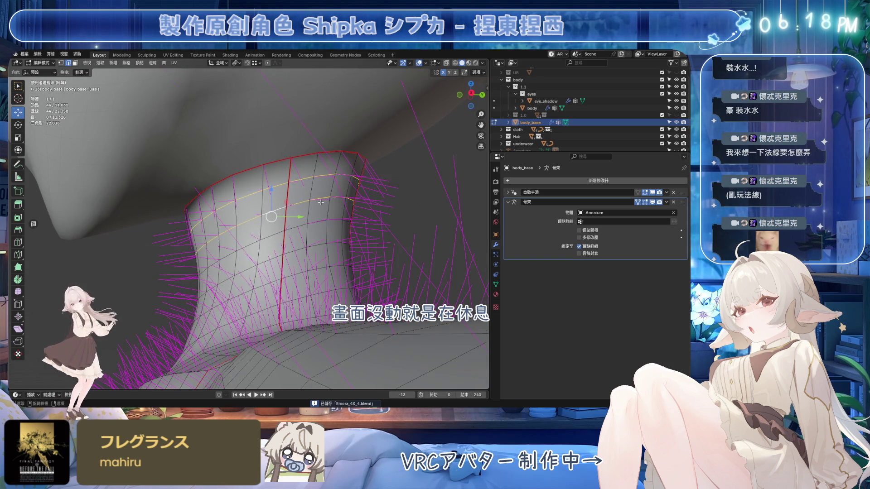
pyautogui.click(420, 63)
pyautogui.hotkey('alt', 'n')
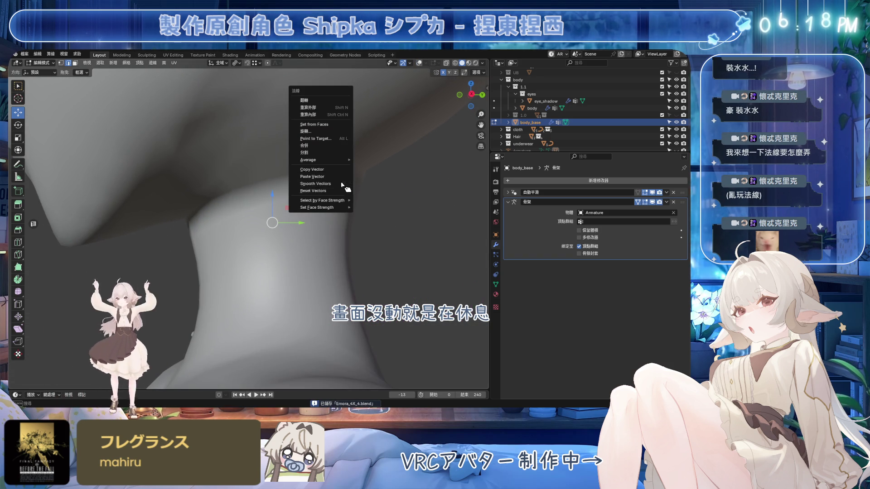
pyautogui.click(343, 186)
pyautogui.moveTo(343, 186)
pyautogui.mouseDown(button='middle')
pyautogui.moveTo(389, 212)
pyautogui.moveTo(314, 214)
pyautogui.moveTo(379, 161)
pyautogui.moveTo(333, 181)
pyautogui.moveTo(202, 181)
pyautogui.moveTo(258, 196)
pyautogui.moveTo(324, 232)
pyautogui.moveTo(254, 213)
pyautogui.moveTo(207, 216)
pyautogui.moveTo(211, 256)
pyautogui.mouseUp(button='middle')
pyautogui.press('Tab')
# Step: Inspect the isolated body mesh's neck from a three-quarter view and save
pyautogui.click(254, 213)
pyautogui.press('Tab')
pyautogui.press('Tab')
pyautogui.click(210, 257)
pyautogui.moveTo(317, 186)
pyautogui.mouseDown(button='middle')
pyautogui.moveTo(395, 210)
pyautogui.moveTo(240, 209)
pyautogui.moveTo(295, 185)
pyautogui.moveTo(337, 192)
pyautogui.moveTo(331, 211)
pyautogui.mouseUp(button='middle')
pyautogui.hotkey('ctrl', 's')
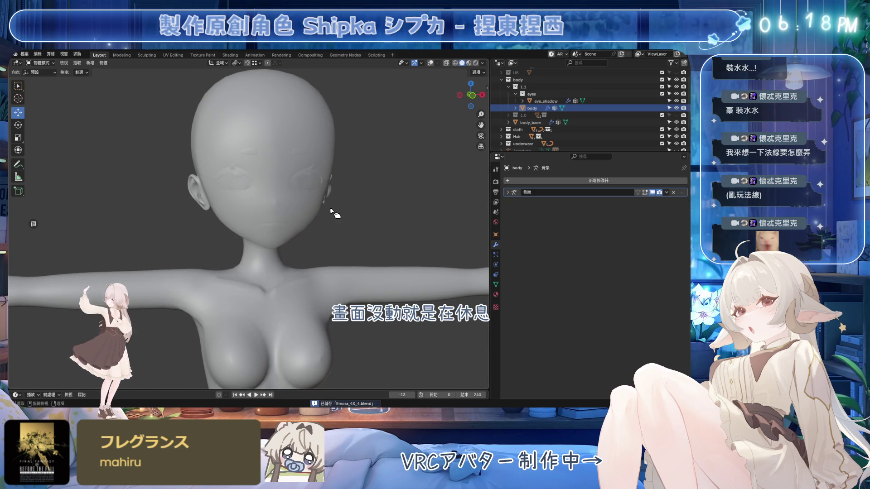
# Step: Save the file and bring back the full clothed character view
pyautogui.moveTo(341, 216)
pyautogui.mouseDown(button='middle')
pyautogui.moveTo(280, 211)
pyautogui.moveTo(387, 196)
pyautogui.moveTo(341, 208)
pyautogui.mouseUp(button='middle')
pyautogui.hotkey('ctrl', 's')
pyautogui.press('/')
# Step: Purge Unused Data (7 data-blocks) and show body's Object Data properties
pyautogui.click(24, 54)
pyautogui.moveTo(68, 186)
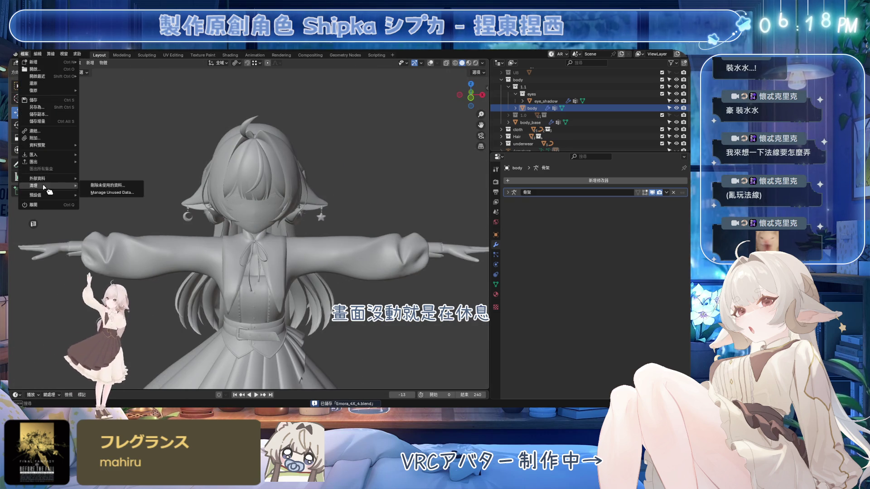
pyautogui.click(102, 191)
pyautogui.click(82, 229)
pyautogui.scroll(6, 270, 287)
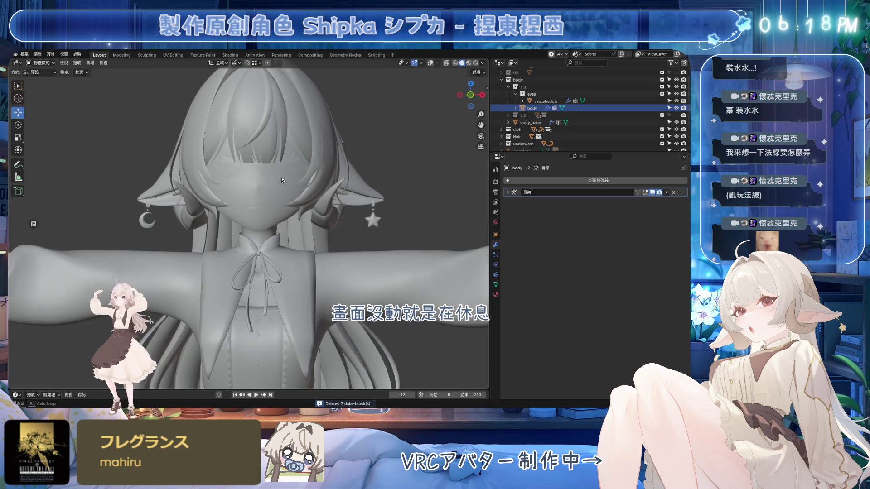
pyautogui.moveTo(270, 288)
pyautogui.keyDown('shift'); pyautogui.mouseDown(button='middle')
pyautogui.moveTo(279, 244)
pyautogui.moveTo(267, 195)
pyautogui.mouseUp(button='middle'); pyautogui.keyUp('shift')
pyautogui.click(496, 284)
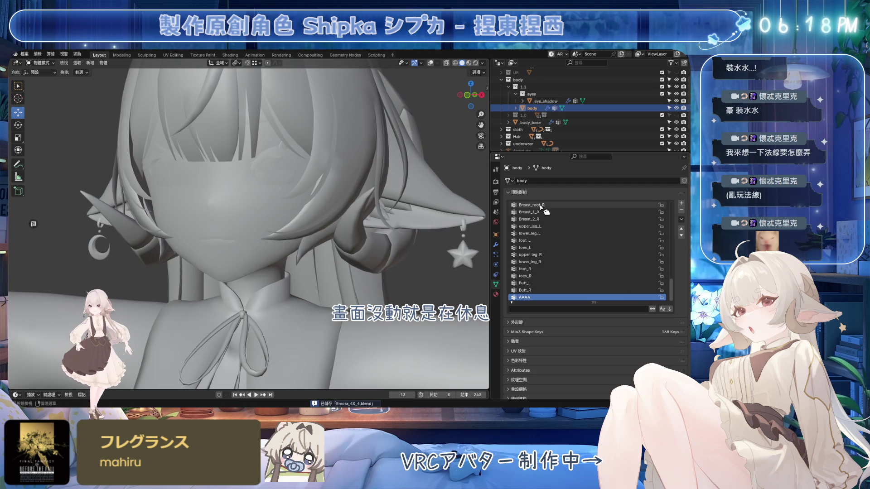
pyautogui.click(609, 194)
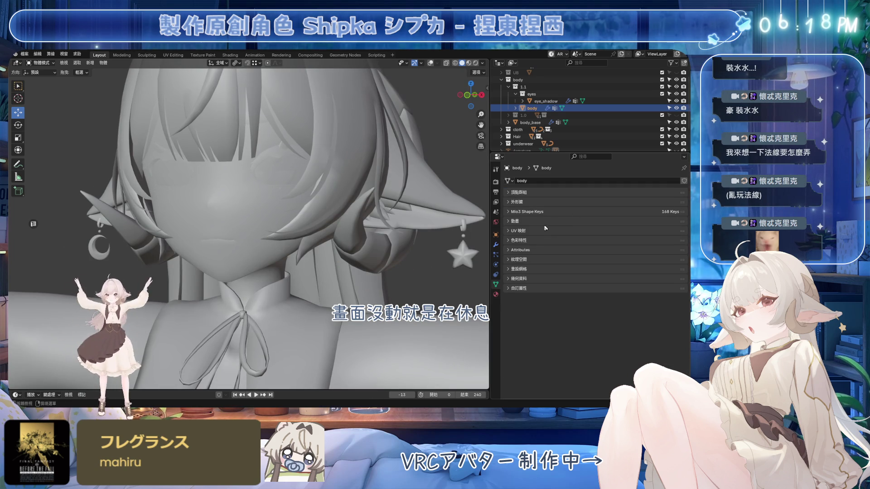
pyautogui.click(529, 206)
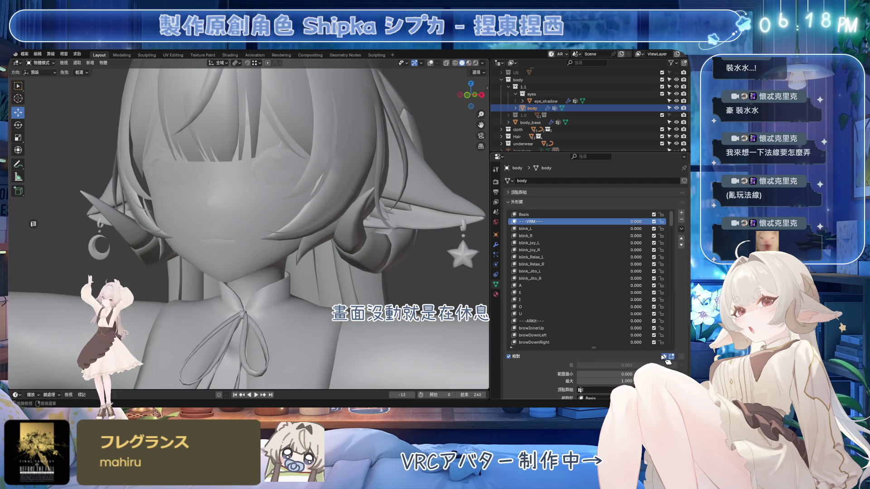
pyautogui.press('Down')
pyautogui.press('Down')
pyautogui.press('Down')
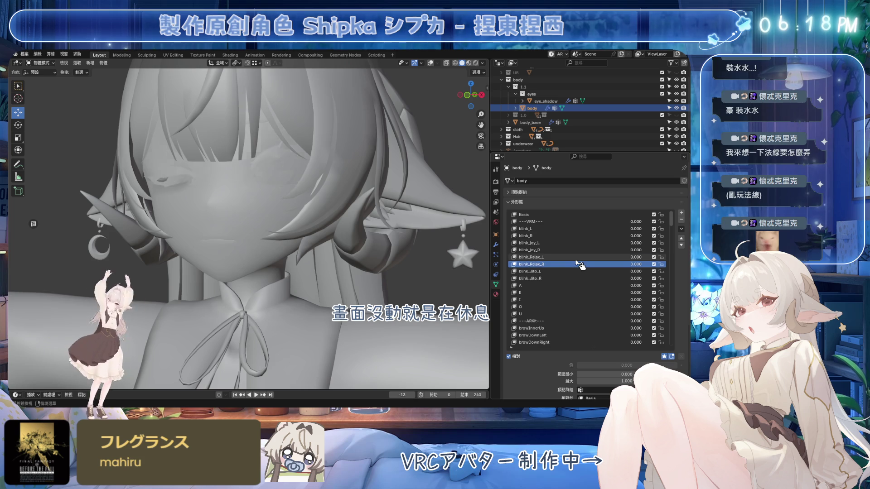
pyautogui.moveTo(358, 236); pyautogui.dragTo(373, 241, button='middle')
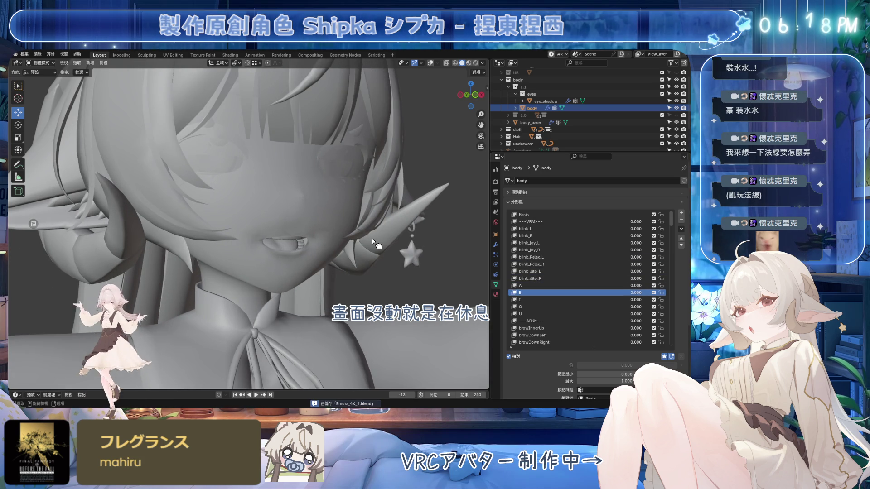
pyautogui.moveTo(360, 149)
pyautogui.mouseDown(button='middle')
pyautogui.moveTo(338, 211)
pyautogui.moveTo(349, 214)
pyautogui.moveTo(346, 233)
pyautogui.mouseUp(button='middle')
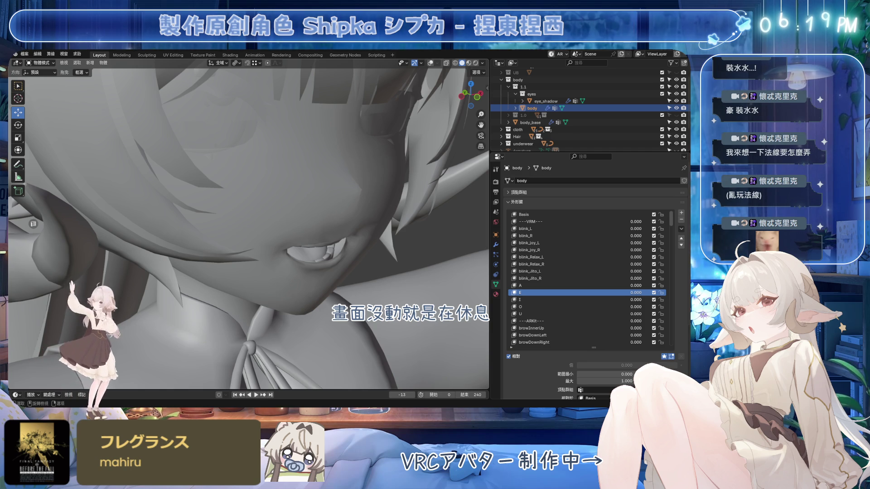
pyautogui.moveTo(317, 236); pyautogui.dragTo(371, 150, button='middle')
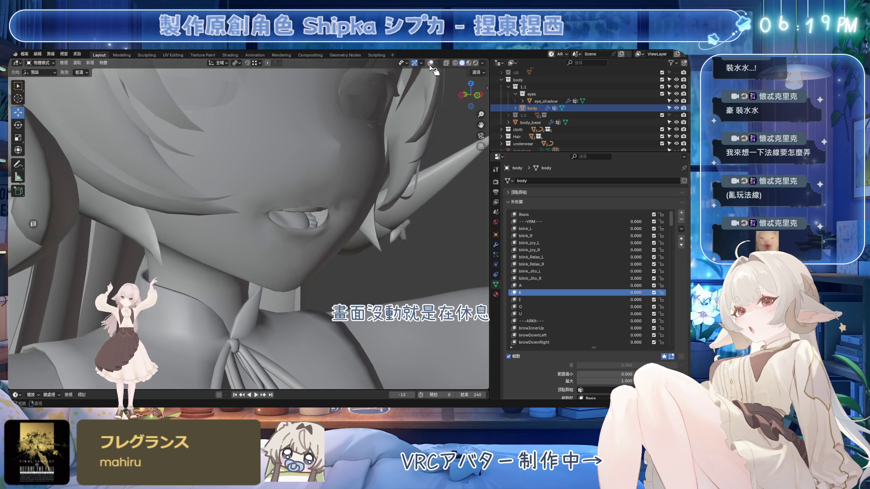
pyautogui.moveTo(310, 212)
pyautogui.mouseDown(button='middle')
pyautogui.moveTo(385, 114)
pyautogui.moveTo(335, 177)
pyautogui.mouseUp(button='middle')
pyautogui.press('Tab')
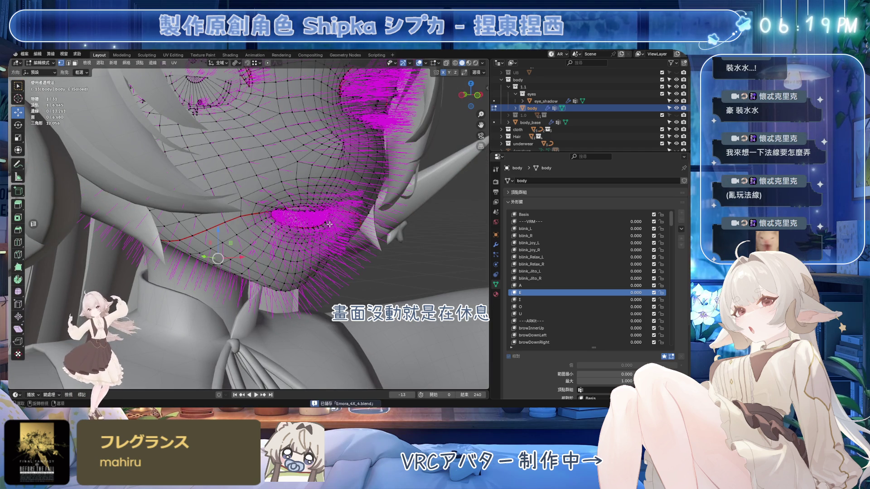
pyautogui.press('Tab')
pyautogui.click(665, 356)
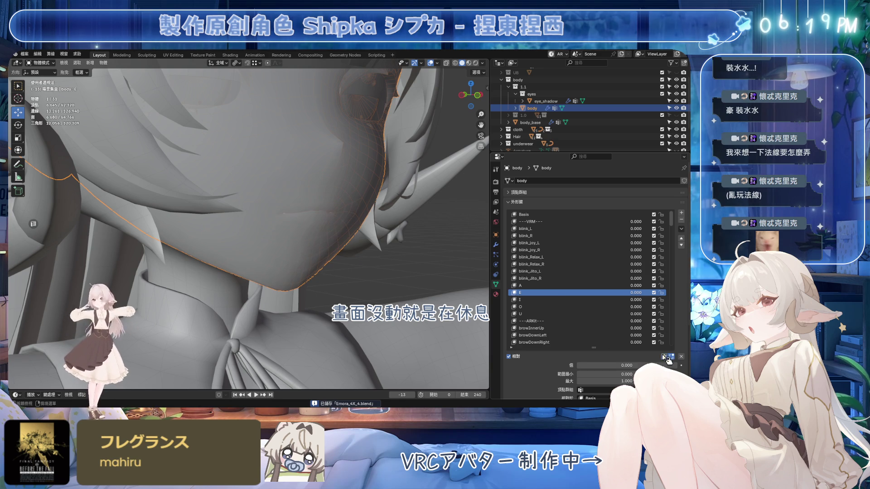
pyautogui.moveTo(312, 225); pyautogui.dragTo(278, 225, button='middle')
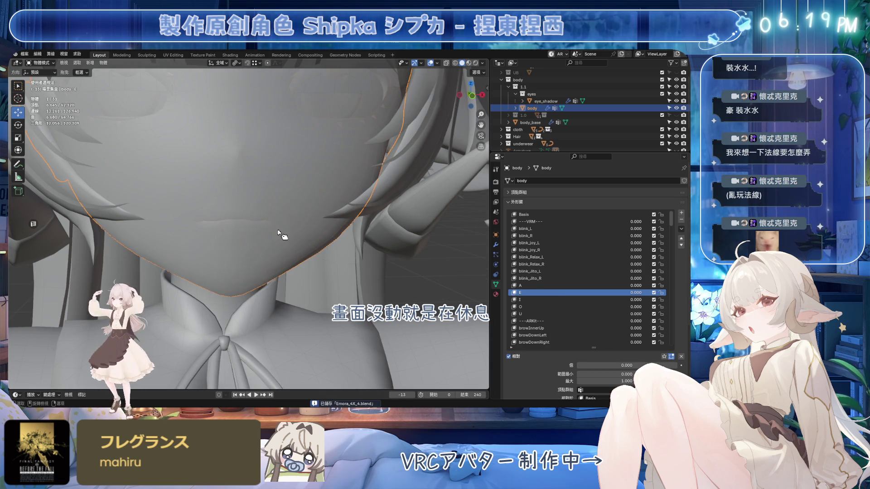
pyautogui.scroll(-10, 277, 232)
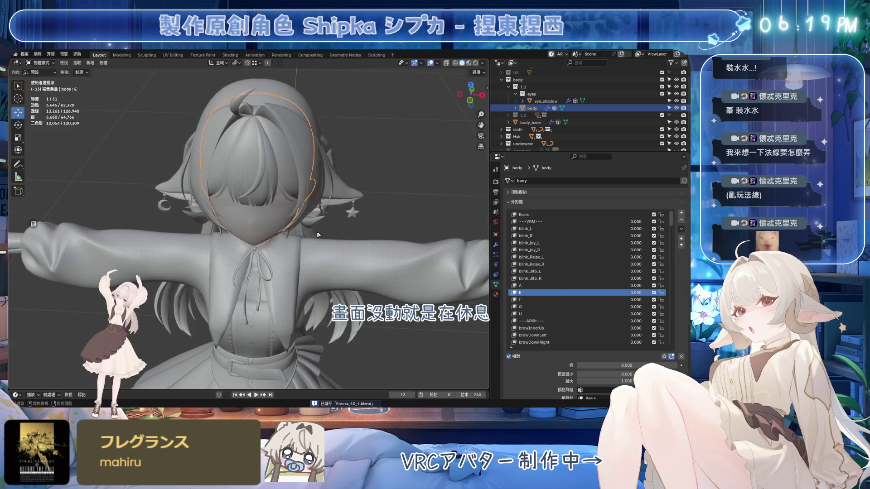
# Step: Duplicate the body mesh and place the copy beside the original
pyautogui.scroll(-3, 318, 234)
pyautogui.hotkey('shift', 'd')
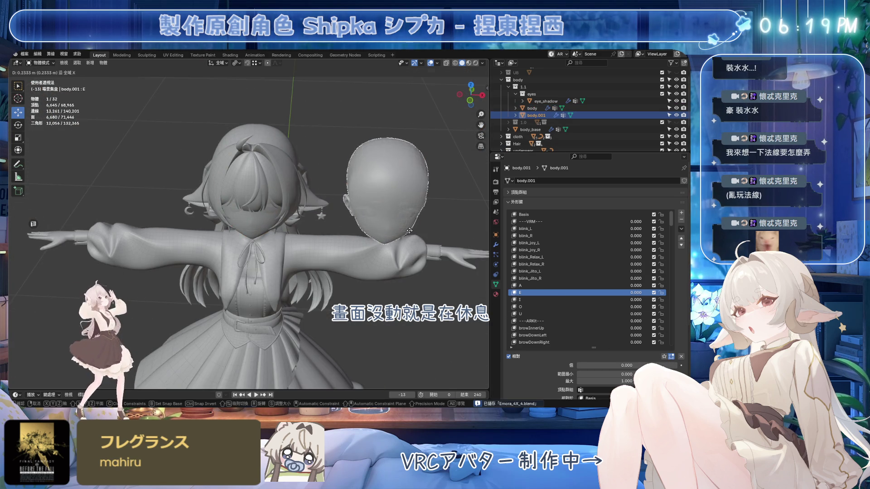
pyautogui.click(344, 240)
pyautogui.scroll(5, 338, 254)
pyautogui.moveTo(339, 255)
pyautogui.mouseDown(button='middle')
pyautogui.moveTo(266, 242)
pyautogui.moveTo(243, 225)
pyautogui.moveTo(287, 192)
pyautogui.moveTo(327, 191)
pyautogui.mouseUp(button='middle')
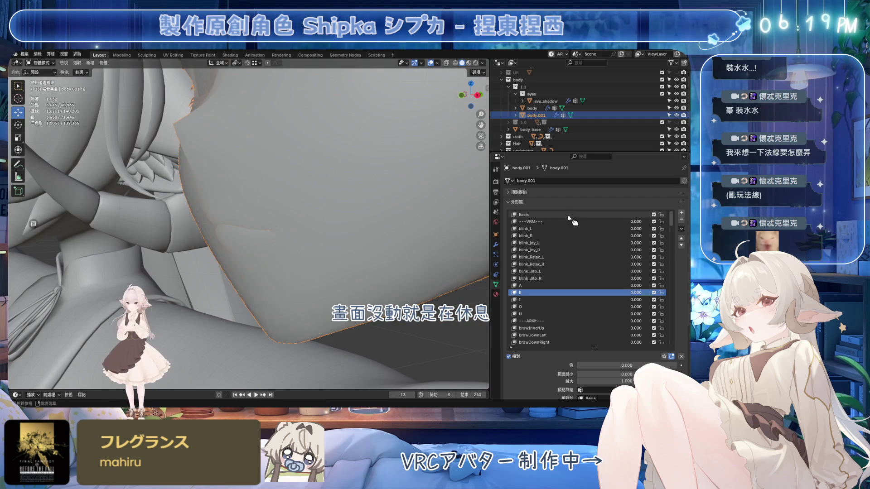
# Step: Solo shape key A to open the mouth and select the linked teeth geometry
pyautogui.click(528, 286)
pyautogui.press('Tab')
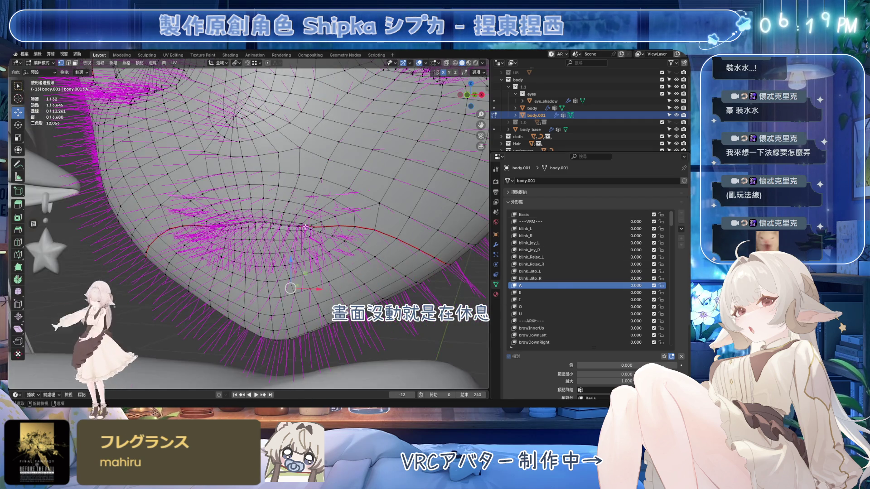
pyautogui.click(664, 357)
pyautogui.moveTo(272, 235); pyautogui.dragTo(294, 218, button='middle')
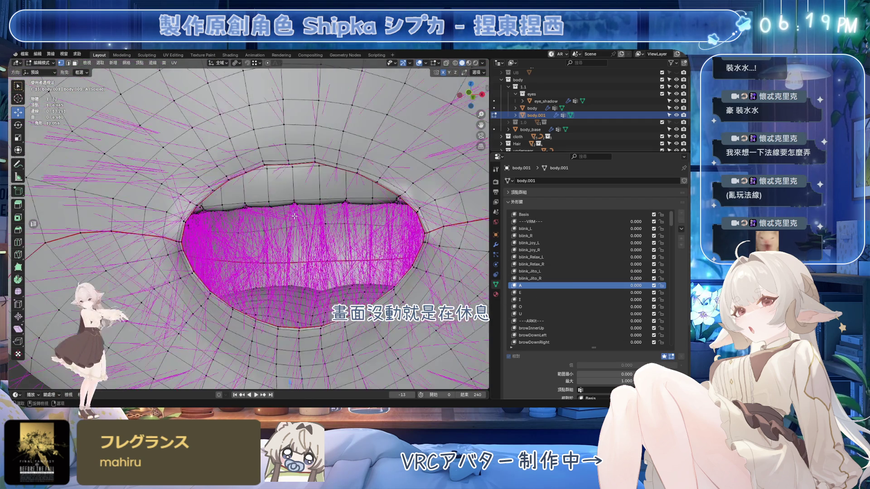
pyautogui.hotkey('ctrl', 'l')
pyautogui.moveTo(349, 224)
pyautogui.mouseDown(button='middle')
pyautogui.moveTo(334, 276)
pyautogui.moveTo(317, 263)
pyautogui.mouseUp(button='middle')
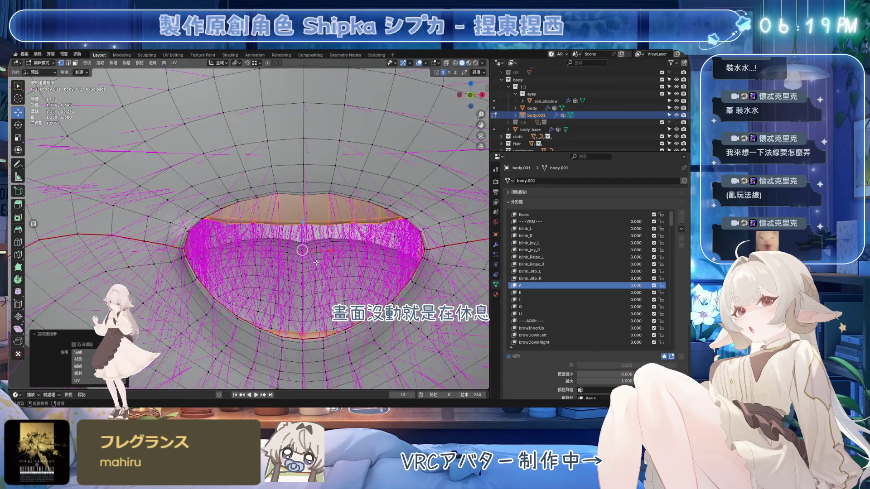
pyautogui.scroll(-1, 323, 259)
# Step: Separate the selected teeth into their own object and delete the leftover body copy
pyautogui.press('p')
pyautogui.click(357, 257)
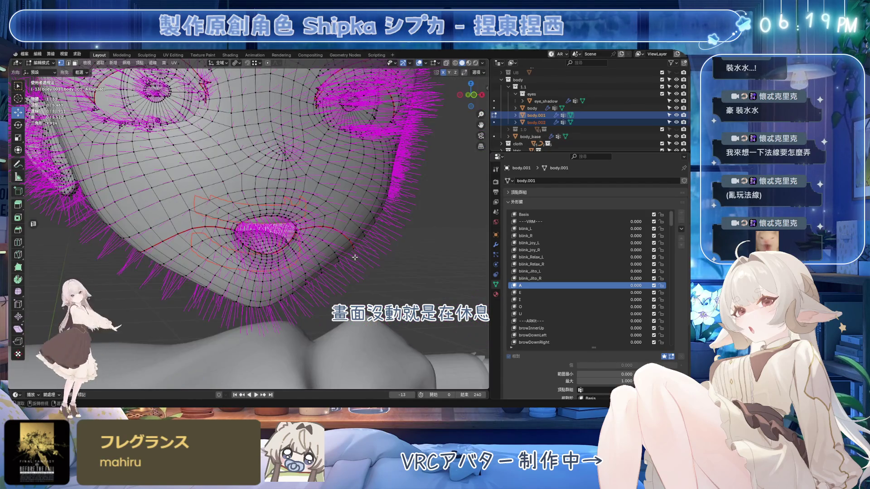
pyautogui.press('Tab')
pyautogui.click(349, 194)
pyautogui.press('Delete')
pyautogui.scroll(2, 335, 204)
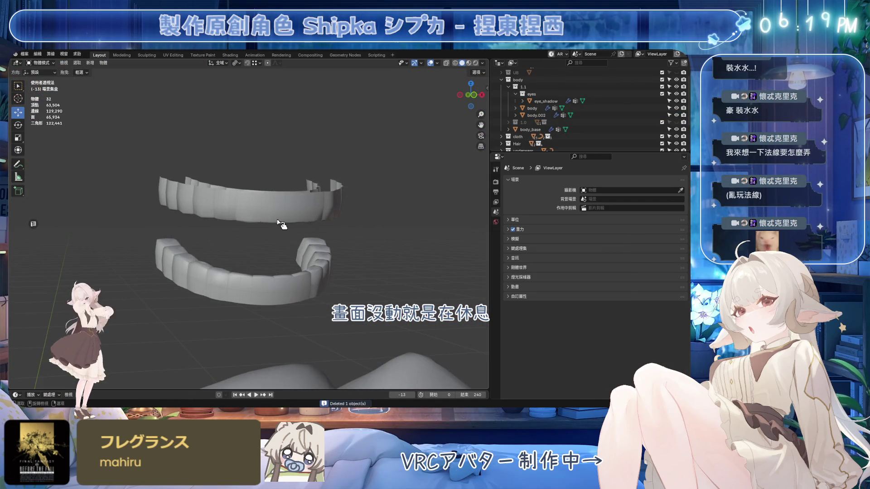
# Step: Select body.002, make its Basis shape key active to close the mouth, and enter Edit Mode
pyautogui.click(346, 252)
pyautogui.scroll(4, 317, 240)
pyautogui.scroll(2, 254, 204)
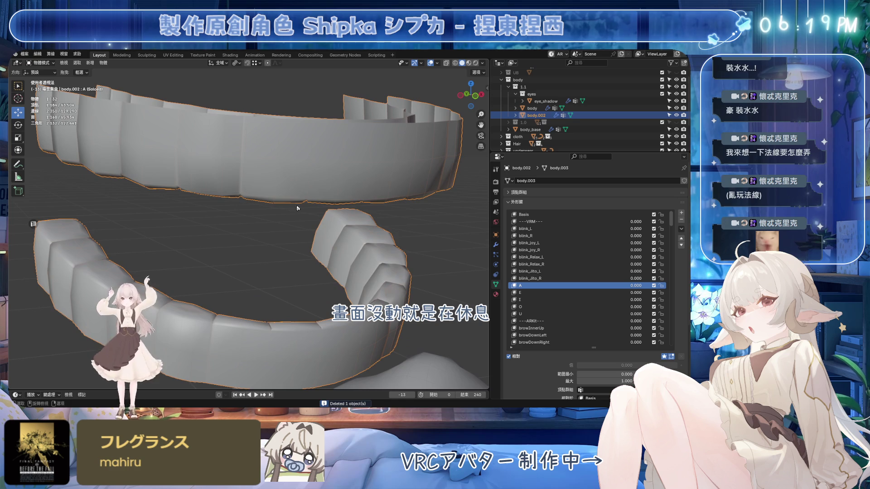
pyautogui.scroll(-5, 284, 176)
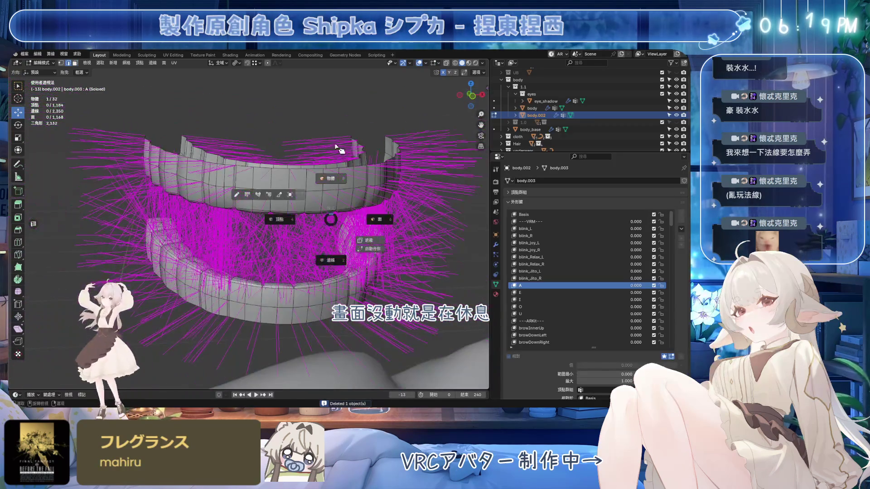
pyautogui.click(525, 215)
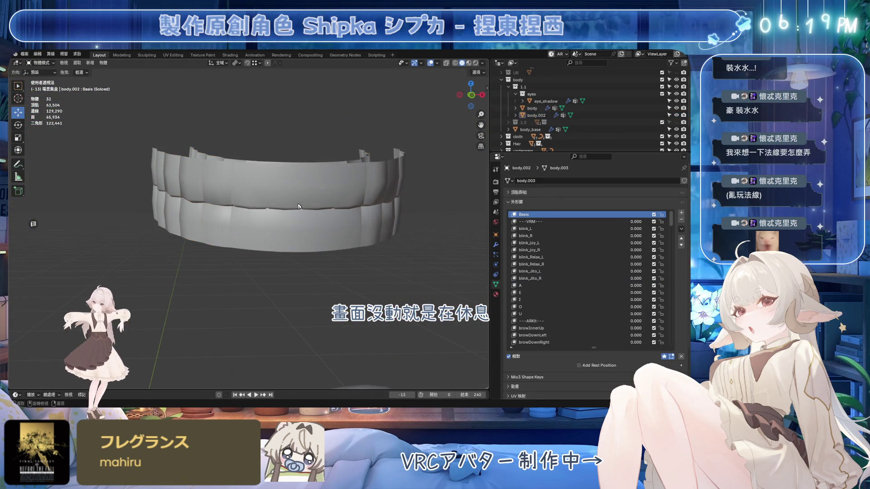
pyautogui.press('Tab')
# Step: View the teeth from below, hide the normals overlay, and save the blend file
pyautogui.scroll(2, 314, 209)
pyautogui.moveTo(314, 209)
pyautogui.mouseDown(button='middle')
pyautogui.moveTo(317, 175)
pyautogui.moveTo(263, 191)
pyautogui.moveTo(273, 176)
pyautogui.moveTo(219, 179)
pyautogui.moveTo(205, 214)
pyautogui.mouseUp(button='middle')
pyautogui.click(438, 63)
pyautogui.click(401, 189)
pyautogui.hotkey('ctrl', 's')
# Step: Select several vertical edge loops on the teeth, including the seam loop
pyautogui.keyDown('alt'); pyautogui.click(269, 186); pyautogui.keyUp('alt')
pyautogui.scroll(8, 270, 186)
pyautogui.keyDown('alt'); pyautogui.keyDown('shift'); pyautogui.click(201, 173); pyautogui.keyUp('shift'); pyautogui.keyUp('alt')
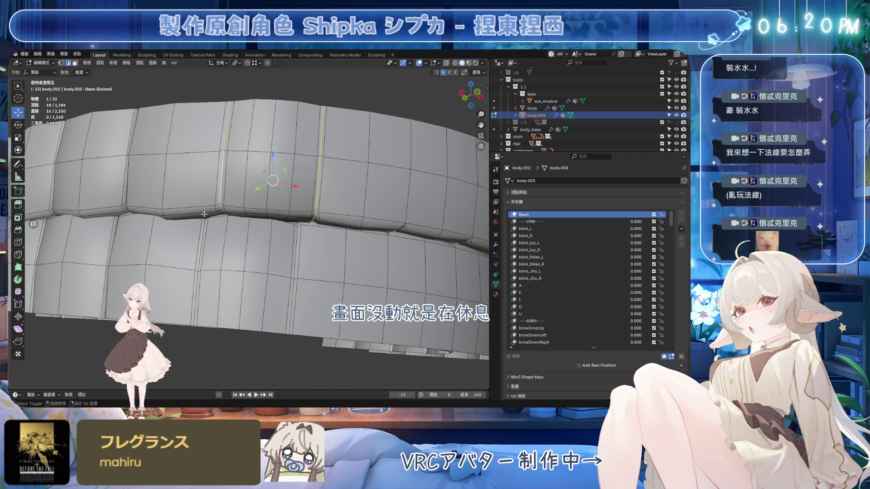
pyautogui.keyDown('alt'); pyautogui.keyDown('shift'); pyautogui.click(295, 243); pyautogui.keyUp('shift'); pyautogui.keyUp('alt')
pyautogui.moveTo(295, 242)
pyautogui.mouseDown(button='middle')
pyautogui.moveTo(243, 219)
pyautogui.moveTo(235, 209)
pyautogui.moveTo(247, 205)
pyautogui.mouseUp(button='middle')
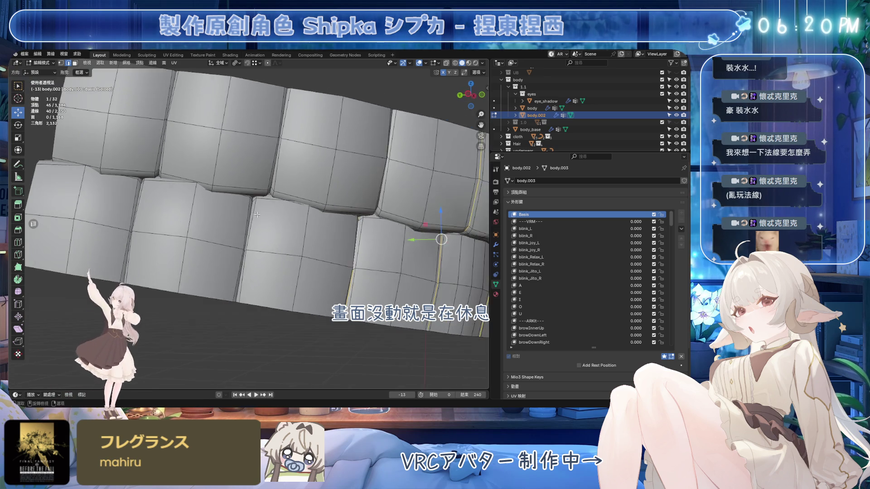
pyautogui.scroll(4, 252, 203)
pyautogui.moveTo(173, 204)
pyautogui.mouseDown(button='middle')
pyautogui.moveTo(229, 183)
pyautogui.moveTo(280, 206)
pyautogui.moveTo(156, 184)
pyautogui.mouseUp(button='middle')
pyautogui.keyDown('alt'); pyautogui.keyDown('shift'); pyautogui.click(267, 182); pyautogui.keyUp('shift'); pyautogui.keyUp('alt')
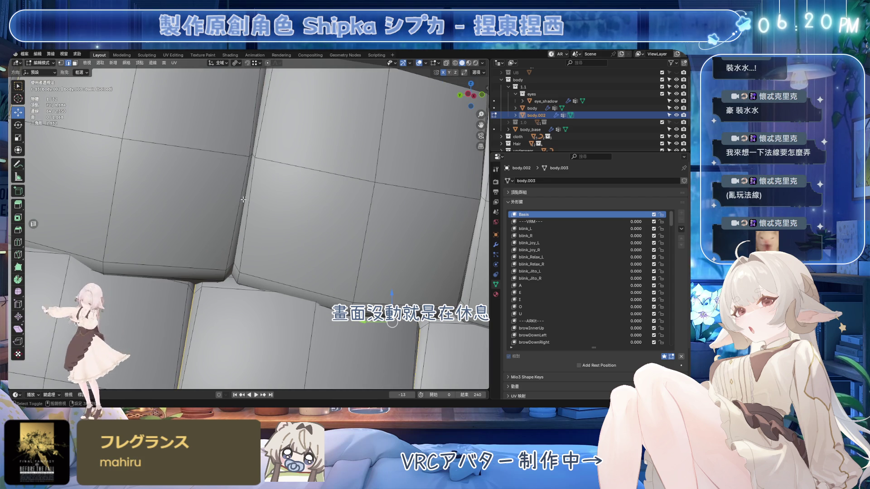
# Step: Add four more vertical edge loops to the selection and dissolve them all with Ctrl+X
pyautogui.moveTo(367, 206)
pyautogui.keyDown('shift'); pyautogui.mouseDown(button='middle')
pyautogui.moveTo(198, 214)
pyautogui.moveTo(287, 250)
pyautogui.mouseUp(button='middle'); pyautogui.keyUp('shift')
pyautogui.scroll(-8, 211, 218)
pyautogui.scroll(6, 287, 249)
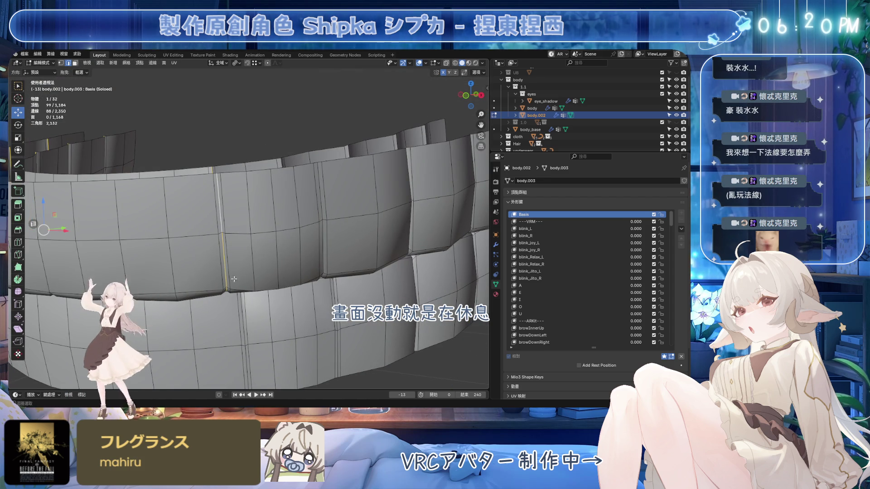
pyautogui.moveTo(362, 284); pyautogui.dragTo(321, 253, button='middle')
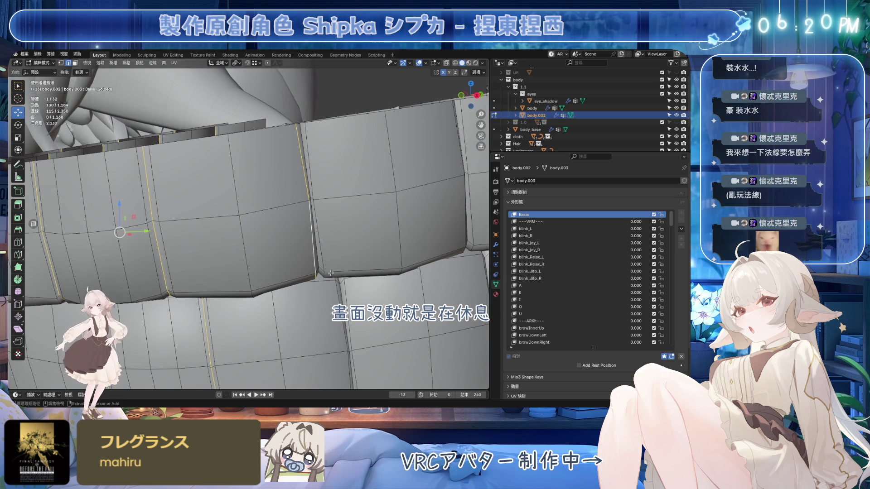
pyautogui.keyDown('shift'); pyautogui.moveTo(318, 211); pyautogui.dragTo(290, 277, button='middle'); pyautogui.keyUp('shift')
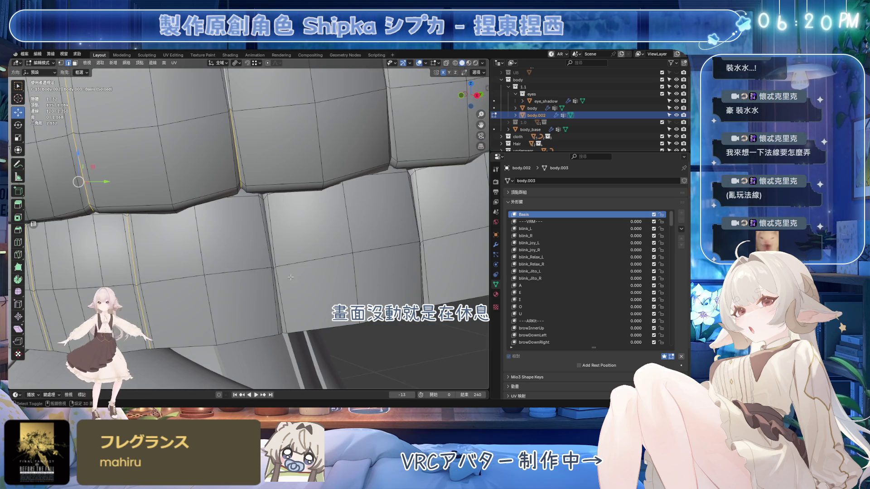
pyautogui.keyDown('alt'); pyautogui.keyDown('shift'); pyautogui.click(278, 298); pyautogui.keyUp('shift'); pyautogui.keyUp('alt')
pyautogui.keyDown('alt'); pyautogui.keyDown('shift'); pyautogui.click(423, 288); pyautogui.keyUp('shift'); pyautogui.keyUp('alt')
pyautogui.moveTo(423, 288)
pyautogui.keyDown('shift'); pyautogui.mouseDown(button='middle')
pyautogui.moveTo(268, 162)
pyautogui.moveTo(274, 182)
pyautogui.moveTo(263, 211)
pyautogui.moveTo(272, 251)
pyautogui.mouseUp(button='middle'); pyautogui.keyUp('shift')
pyautogui.keyDown('alt'); pyautogui.keyDown('shift'); pyautogui.click(261, 142); pyautogui.keyUp('shift'); pyautogui.keyUp('alt')
pyautogui.keyDown('alt'); pyautogui.keyDown('shift'); pyautogui.click(254, 169); pyautogui.keyUp('shift'); pyautogui.keyUp('alt')
pyautogui.scroll(-8, 273, 255)
pyautogui.hotkey('ctrl', 'x')
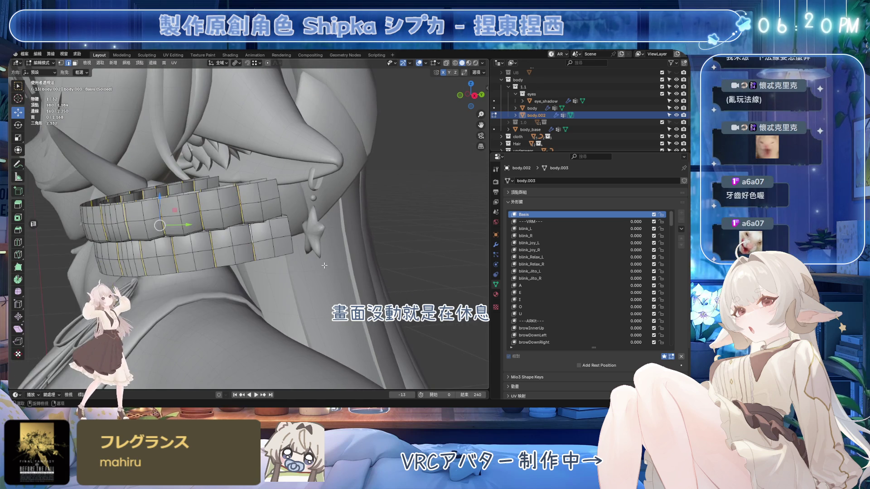
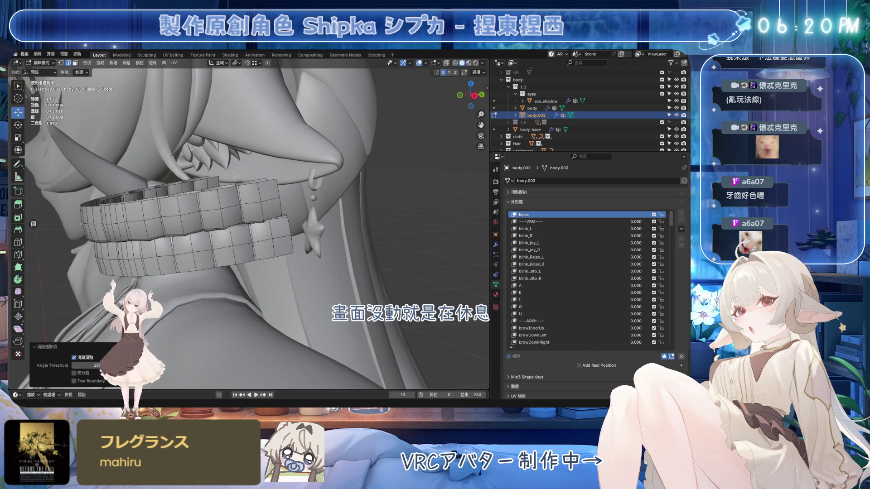
# Step: Undo the limited dissolve on the teeth and check the connected teeth piece
pyautogui.moveTo(317, 254)
pyautogui.mouseDown(button='middle')
pyautogui.moveTo(336, 270)
pyautogui.moveTo(340, 213)
pyautogui.mouseUp(button='middle')
pyautogui.hotkey('ctrl', 'z')
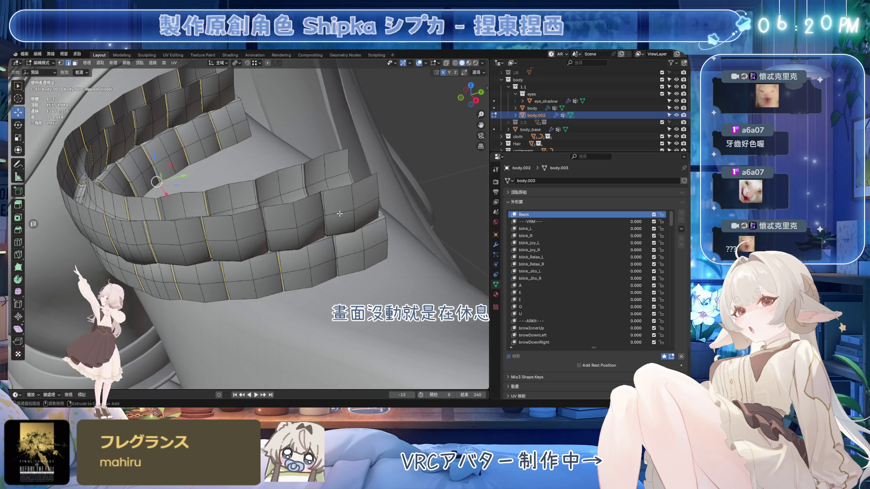
pyautogui.hotkey('alt', 'a')
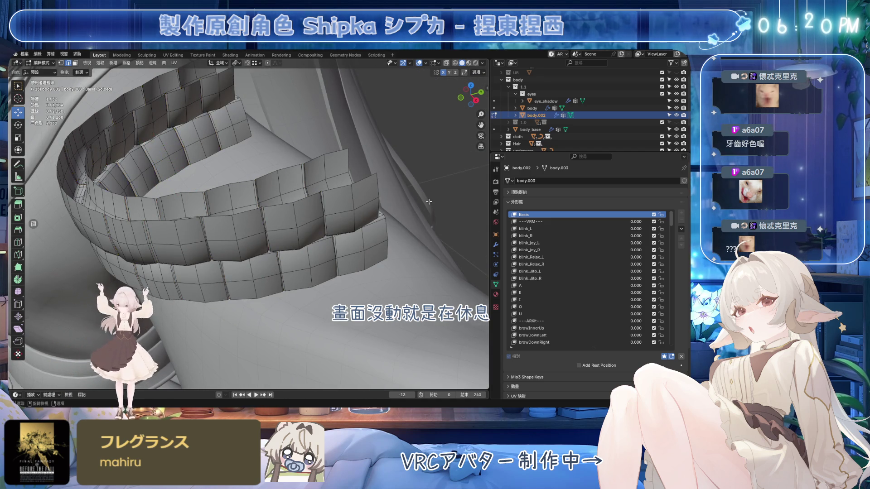
pyautogui.moveTo(338, 221); pyautogui.dragTo(331, 215, button='middle')
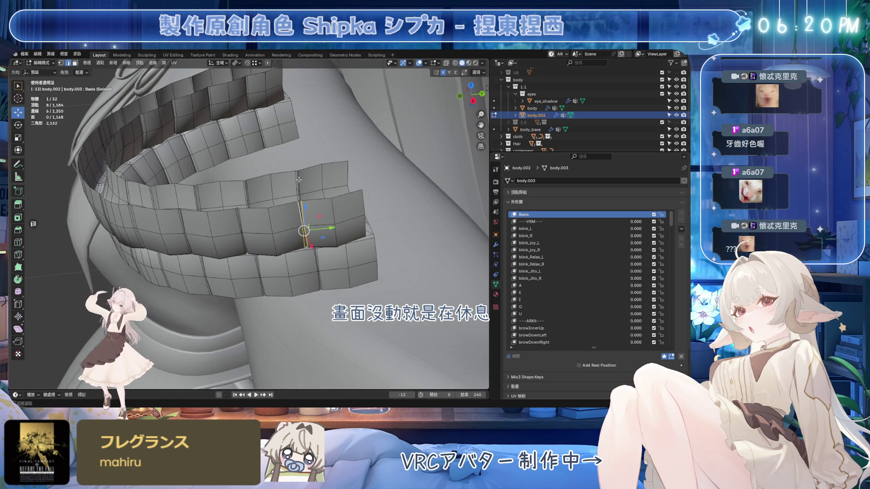
pyautogui.moveTo(295, 183)
pyautogui.mouseDown(button='middle')
pyautogui.moveTo(314, 238)
pyautogui.moveTo(300, 236)
pyautogui.moveTo(283, 202)
pyautogui.moveTo(305, 194)
pyautogui.moveTo(272, 157)
pyautogui.moveTo(409, 214)
pyautogui.moveTo(273, 222)
pyautogui.moveTo(294, 295)
pyautogui.moveTo(318, 260)
pyautogui.mouseUp(button='middle')
pyautogui.hotkey('ctrl', 'l')
pyautogui.hotkey('ctrl', 'z')
# Step: Dissolve redundant edge loops on the teeth arch, then clear the selection
pyautogui.hotkey('ctrl', 'x')
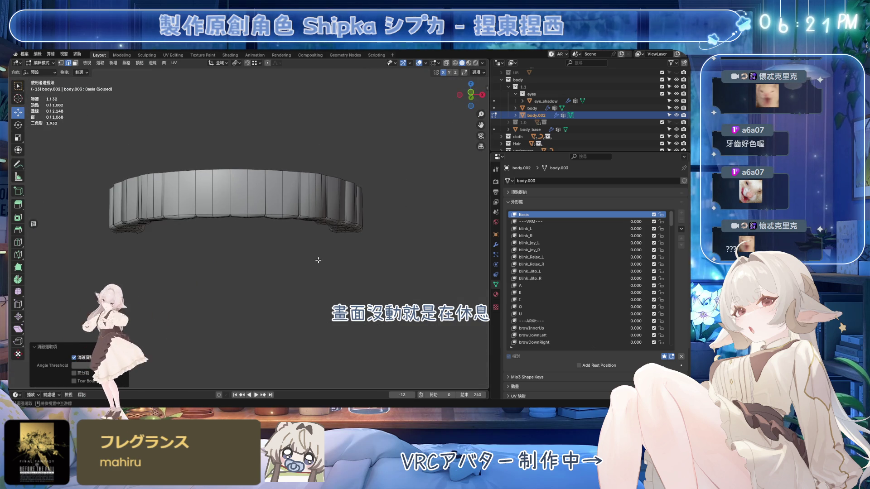
pyautogui.keyDown('alt'); pyautogui.click(317, 229); pyautogui.keyUp('alt')
pyautogui.moveTo(317, 229)
pyautogui.mouseDown(button='middle')
pyautogui.moveTo(256, 170)
pyautogui.moveTo(280, 274)
pyautogui.moveTo(283, 153)
pyautogui.moveTo(252, 200)
pyautogui.moveTo(258, 163)
pyautogui.mouseUp(button='middle')
pyautogui.hotkey('ctrl', 'x')
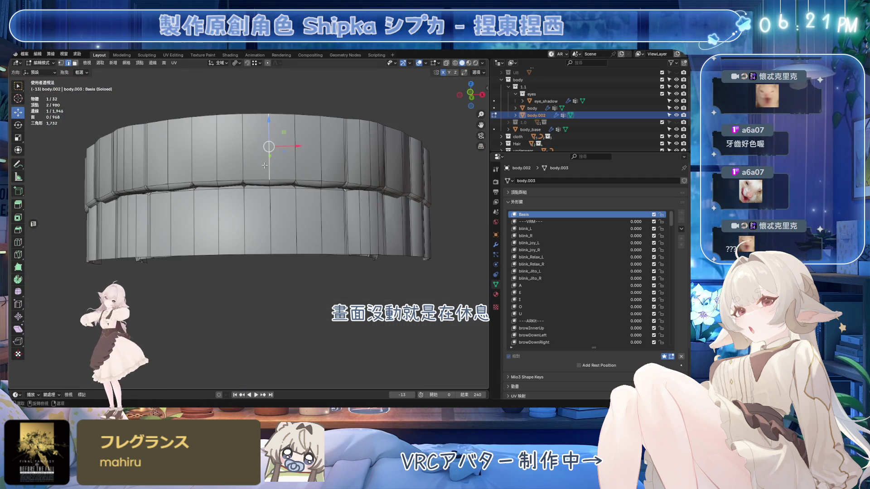
pyautogui.press('l')
pyautogui.hotkey('alt', 'a')
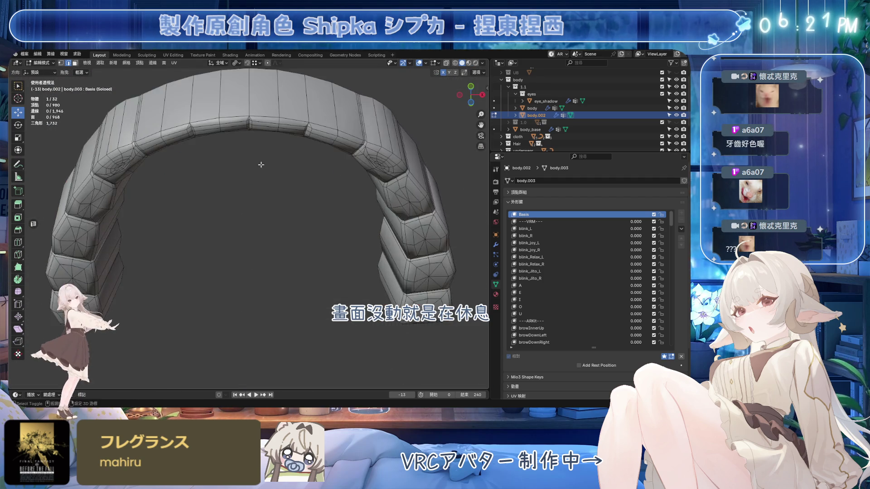
# Step: Dissolve two more vertex columns and an edge loop on the upper arch
pyautogui.scroll(5, 259, 204)
pyautogui.moveTo(258, 253)
pyautogui.mouseDown(button='middle')
pyautogui.moveTo(253, 204)
pyautogui.moveTo(214, 135)
pyautogui.mouseUp(button='middle')
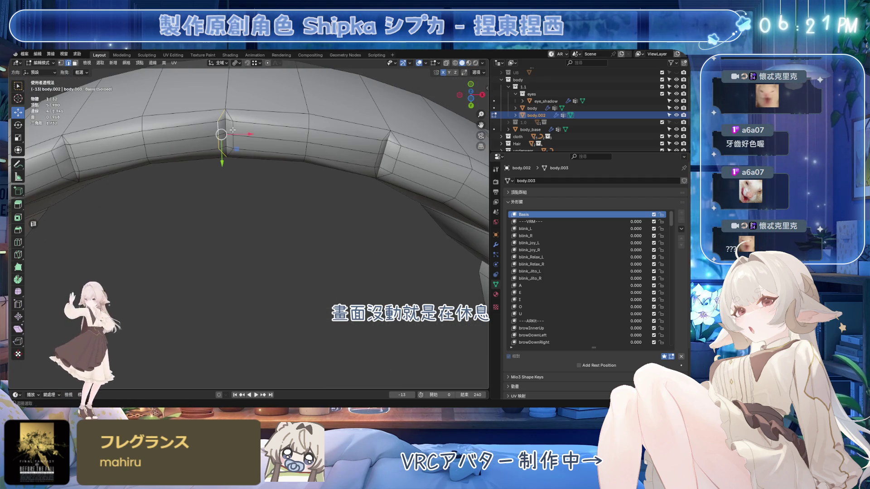
pyautogui.hotkey('ctrl', 'x')
pyautogui.keyDown('alt'); pyautogui.click(383, 154); pyautogui.keyUp('alt')
pyautogui.hotkey('ctrl', 'x')
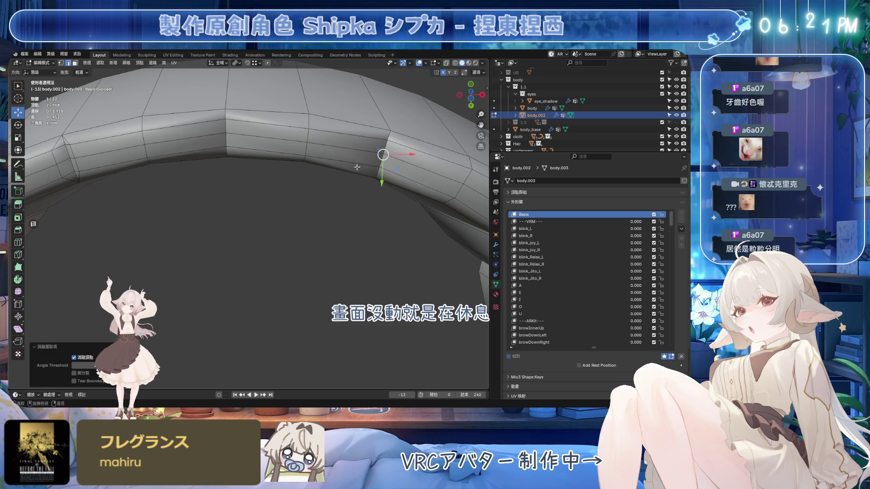
pyautogui.moveTo(383, 155); pyautogui.dragTo(246, 163, button='middle')
pyautogui.keyDown('alt'); pyautogui.click(209, 140); pyautogui.keyUp('alt')
pyautogui.hotkey('ctrl', 'x')
pyautogui.moveTo(209, 139)
pyautogui.mouseDown(button='middle')
pyautogui.moveTo(227, 169)
pyautogui.moveTo(287, 159)
pyautogui.moveTo(349, 196)
pyautogui.mouseUp(button='middle')
# Step: Select the upper teeth band and change its sharp edge marking
pyautogui.press('l')
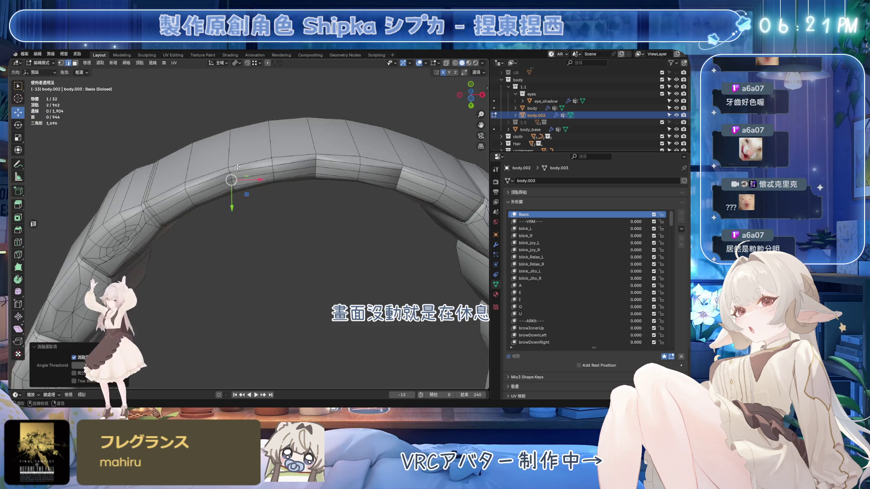
pyautogui.rightClick(349, 197)
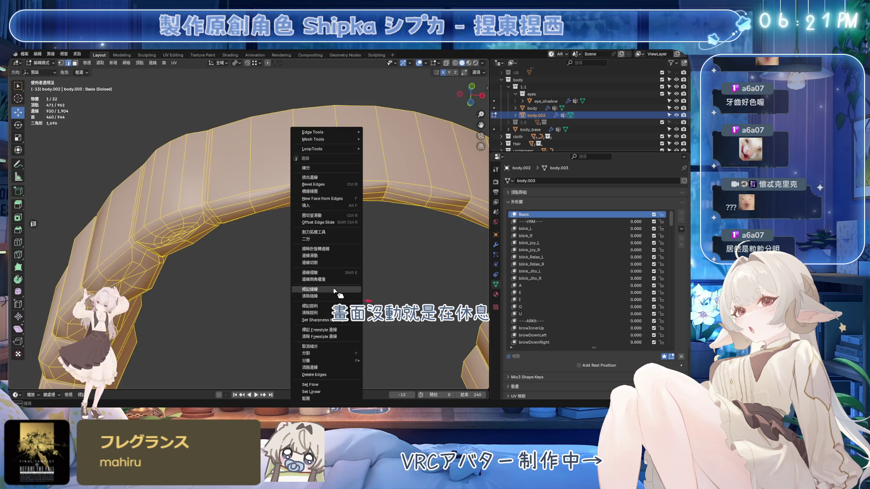
pyautogui.click(331, 314)
# Step: Reveal the hidden lower band and mark all teeth edges as sharp
pyautogui.press('Tab')
pyautogui.moveTo(397, 261)
pyautogui.mouseDown(button='middle')
pyautogui.moveTo(318, 215)
pyautogui.moveTo(299, 238)
pyautogui.mouseUp(button='middle')
pyautogui.hotkey('ctrl', 'Tab')
pyautogui.click(379, 245)
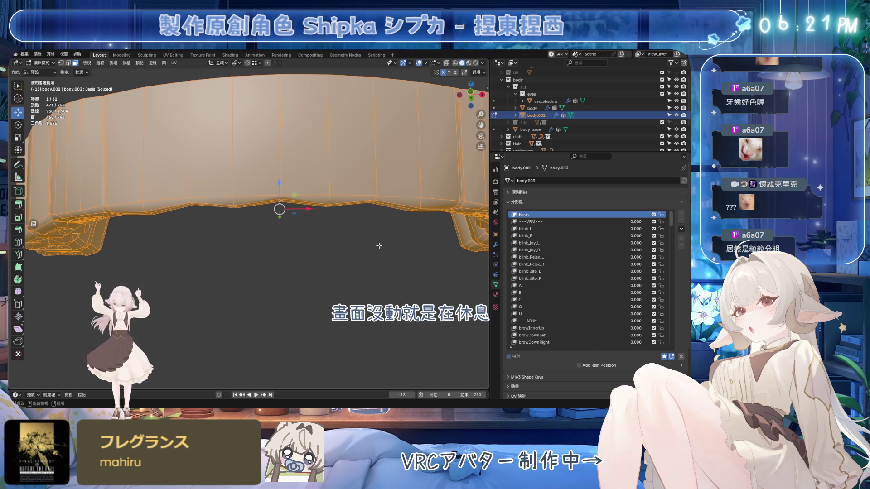
pyautogui.hotkey('alt', 'h')
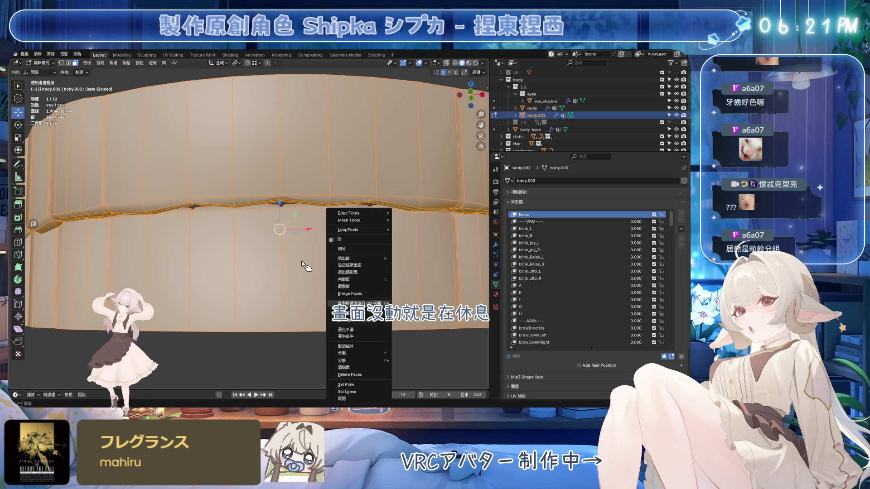
pyautogui.press('2')
pyautogui.rightClick(295, 247)
pyautogui.click(286, 249)
# Step: Keep only the upper teeth band visible by hiding the lower band
pyautogui.scroll(-2, 309, 233)
pyautogui.click(319, 160)
pyautogui.moveTo(320, 160); pyautogui.dragTo(324, 147, button='middle')
pyautogui.hotkey('ctrl', 'l')
pyautogui.hotkey('shift', 'h')
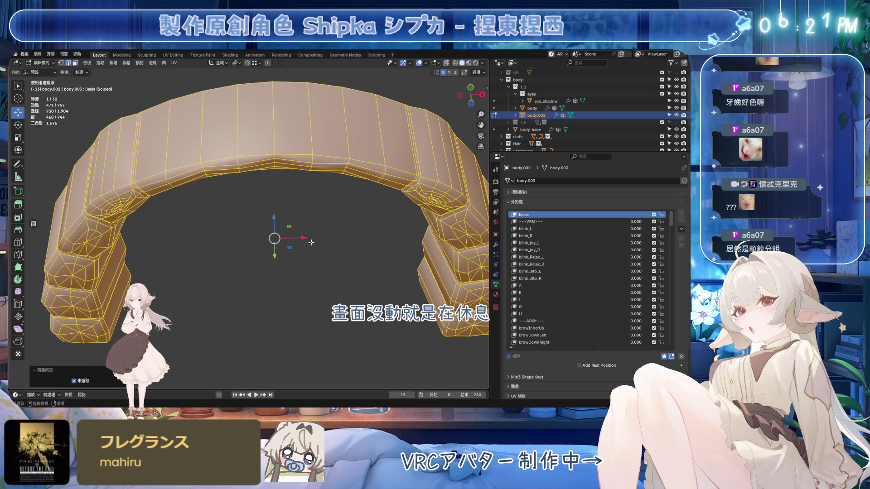
pyautogui.hotkey('alt', 'a')
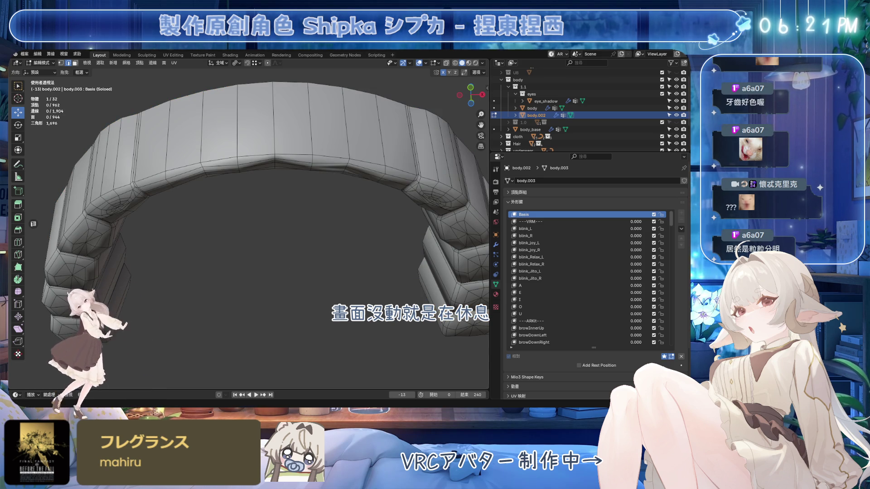
# Step: Select and frame further edge loops on the upper arch for removal
pyautogui.moveTo(319, 217)
pyautogui.mouseDown(button='middle')
pyautogui.moveTo(322, 225)
pyautogui.moveTo(317, 199)
pyautogui.mouseUp(button='middle')
pyautogui.scroll(5, 317, 200)
pyautogui.moveTo(253, 246)
pyautogui.mouseDown(button='middle')
pyautogui.moveTo(272, 268)
pyautogui.moveTo(272, 239)
pyautogui.moveTo(286, 248)
pyautogui.moveTo(259, 250)
pyautogui.moveTo(266, 254)
pyautogui.moveTo(269, 222)
pyautogui.moveTo(237, 193)
pyautogui.moveTo(222, 195)
pyautogui.moveTo(273, 180)
pyautogui.mouseUp(button='middle')
pyautogui.keyDown('alt'); pyautogui.click(272, 180); pyautogui.keyUp('alt')
pyautogui.keyDown('alt'); pyautogui.keyDown('shift'); pyautogui.click(272, 181); pyautogui.keyUp('shift'); pyautogui.keyUp('alt')
pyautogui.press('KP_Decimal')
pyautogui.moveTo(335, 232)
pyautogui.mouseDown(button='middle')
pyautogui.moveTo(275, 156)
pyautogui.moveTo(237, 183)
pyautogui.moveTo(309, 156)
pyautogui.moveTo(323, 169)
pyautogui.mouseUp(button='middle')
pyautogui.keyDown('alt'); pyautogui.click(271, 145); pyautogui.keyUp('alt')
pyautogui.hotkey('ctrl', 'e')
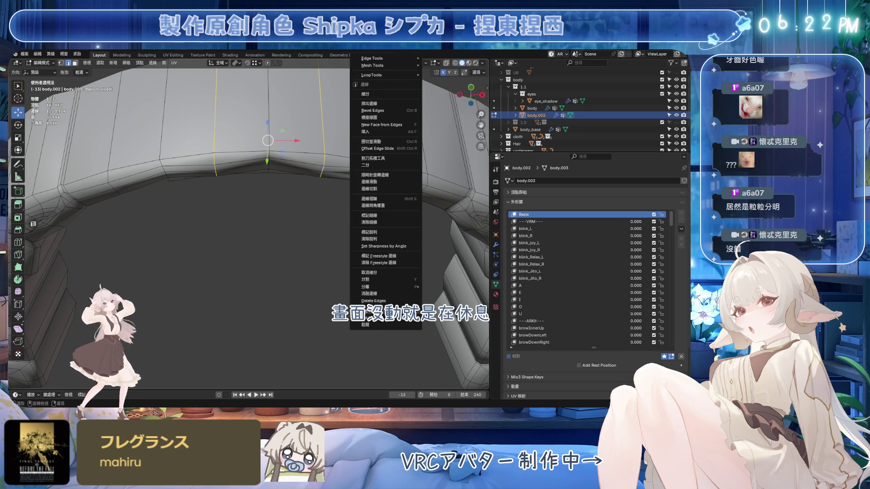
# Step: Clear Custom Split Normals Data from the teeth under Object Data > Geometry Data
pyautogui.press('Escape')
pyautogui.scroll(-3, 334, 242)
pyautogui.press('Tab')
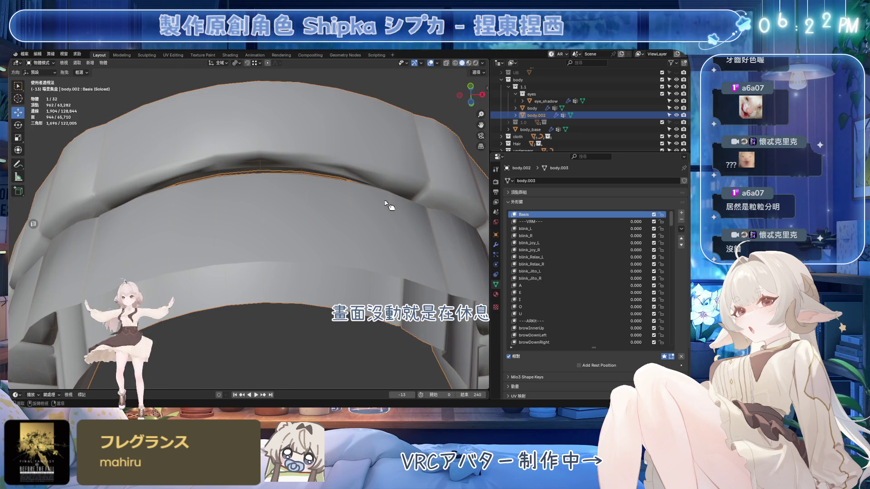
pyautogui.click(495, 295)
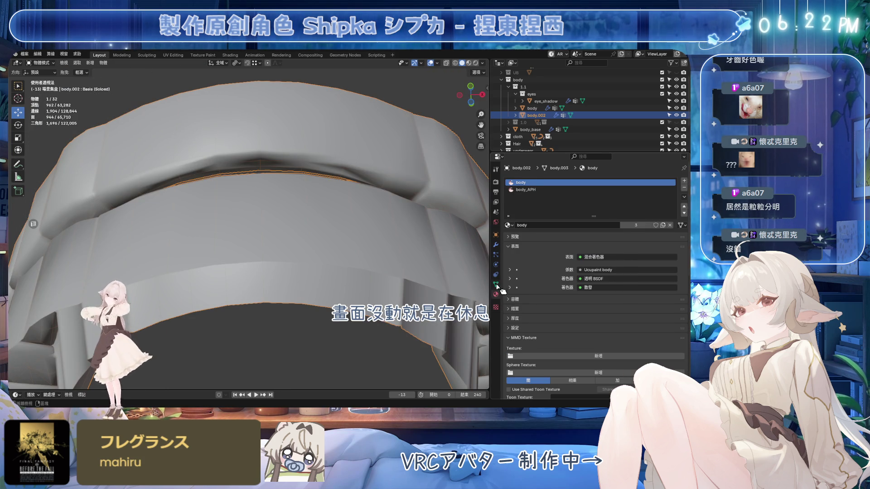
pyautogui.click(496, 284)
pyautogui.moveTo(514, 192); pyautogui.dragTo(526, 277)
pyautogui.click(526, 270)
pyautogui.click(526, 270)
pyautogui.click(526, 279)
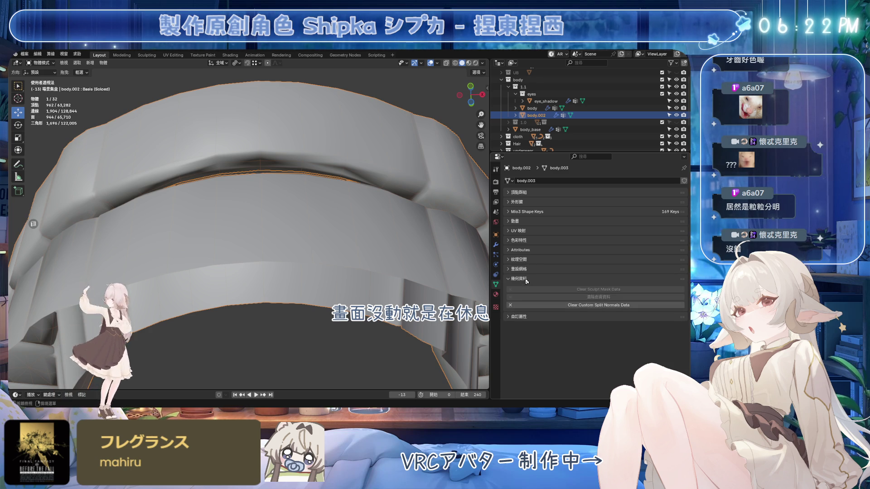
pyautogui.click(528, 305)
pyautogui.press('Tab')
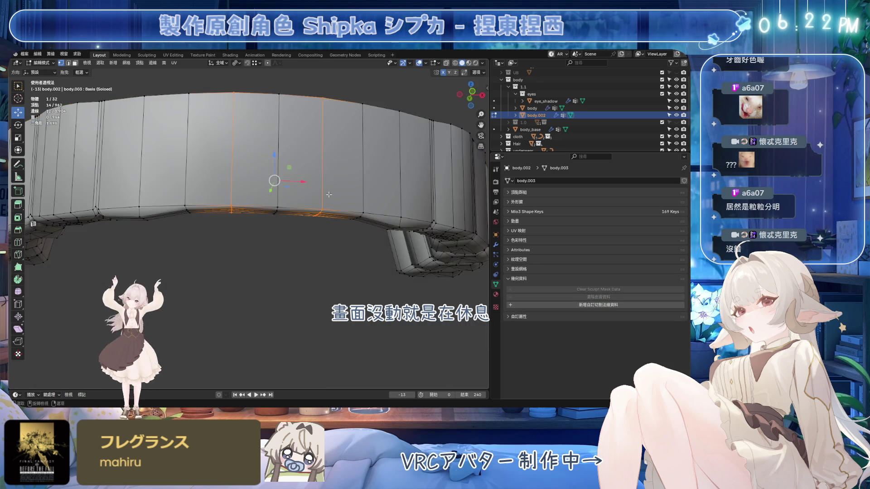
# Step: Select the edge loops along the arch top and around a tooth's top
pyautogui.scroll(-5, 328, 195)
pyautogui.moveTo(328, 186)
pyautogui.mouseDown(button='middle')
pyautogui.moveTo(325, 212)
pyautogui.moveTo(337, 230)
pyautogui.moveTo(276, 229)
pyautogui.moveTo(245, 201)
pyautogui.mouseUp(button='middle')
pyautogui.scroll(3, 324, 212)
pyautogui.keyDown('alt'); pyautogui.click(338, 230); pyautogui.keyUp('alt')
pyautogui.scroll(-4, 338, 230)
pyautogui.scroll(4, 277, 229)
pyautogui.moveTo(254, 237)
pyautogui.mouseDown(button='middle')
pyautogui.moveTo(272, 213)
pyautogui.moveTo(255, 235)
pyautogui.mouseUp(button='middle')
pyautogui.keyDown('alt'); pyautogui.click(273, 247); pyautogui.keyUp('alt')
# Step: Select the loops around several tooth tops and dissolve them
pyautogui.keyDown('alt'); pyautogui.keyDown('shift'); pyautogui.click(296, 131); pyautogui.keyUp('shift'); pyautogui.keyUp('alt')
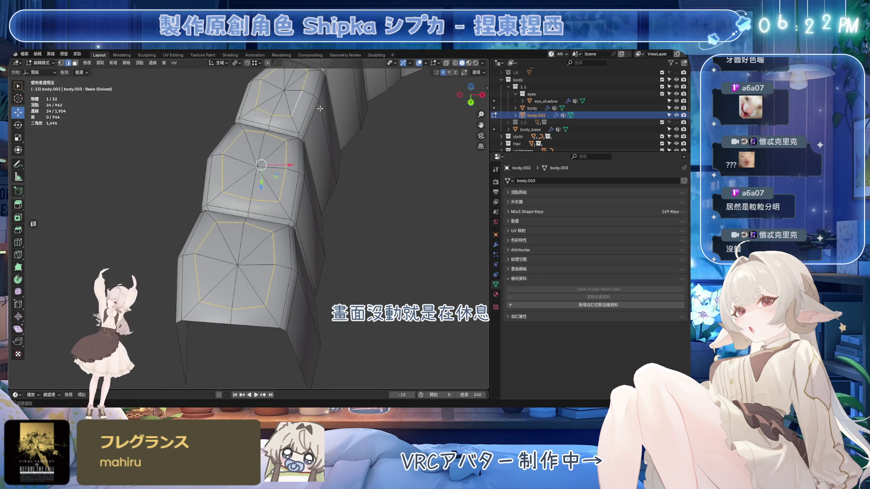
pyautogui.moveTo(334, 147)
pyautogui.mouseDown(button='middle')
pyautogui.moveTo(275, 187)
pyautogui.moveTo(294, 194)
pyautogui.moveTo(286, 207)
pyautogui.mouseUp(button='middle')
pyautogui.keyDown('alt'); pyautogui.keyDown('shift'); pyautogui.click(295, 194); pyautogui.keyUp('shift'); pyautogui.keyUp('alt')
pyautogui.keyDown('alt'); pyautogui.keyDown('shift'); pyautogui.click(233, 187); pyautogui.keyUp('shift'); pyautogui.keyUp('alt')
pyautogui.moveTo(233, 187)
pyautogui.mouseDown(button='middle')
pyautogui.moveTo(272, 210)
pyautogui.moveTo(276, 223)
pyautogui.mouseUp(button='middle')
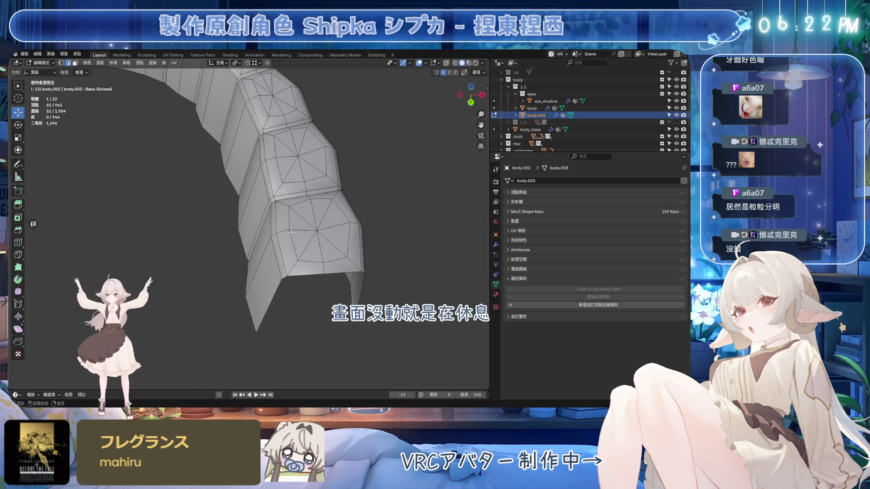
pyautogui.keyDown('alt'); pyautogui.keyDown('shift'); pyautogui.click(279, 170); pyautogui.keyUp('shift'); pyautogui.keyUp('alt')
pyautogui.moveTo(280, 170)
pyautogui.mouseDown(button='middle')
pyautogui.moveTo(312, 170)
pyautogui.moveTo(321, 205)
pyautogui.mouseUp(button='middle')
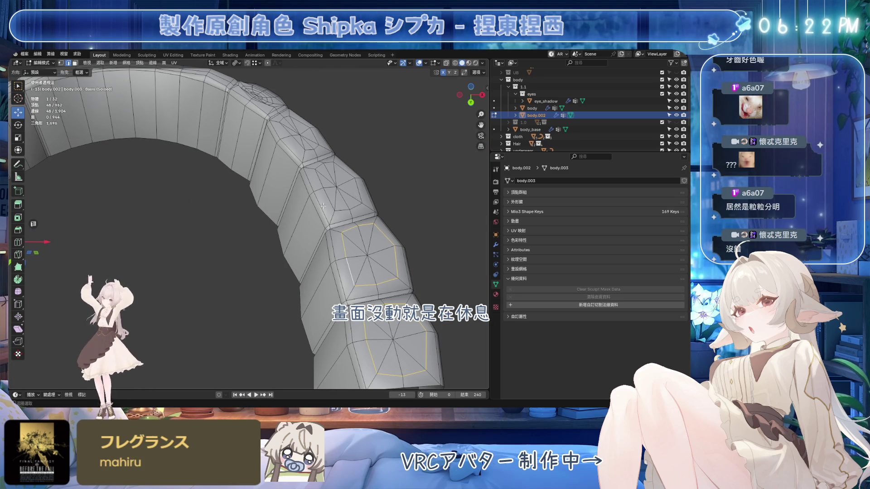
pyautogui.hotkey('ctrl', 'x')
# Step: Start selecting the narrow seam strips between the teeth
pyautogui.moveTo(295, 142)
pyautogui.mouseDown(button='middle')
pyautogui.moveTo(351, 252)
pyautogui.moveTo(358, 240)
pyautogui.moveTo(344, 235)
pyautogui.mouseUp(button='middle')
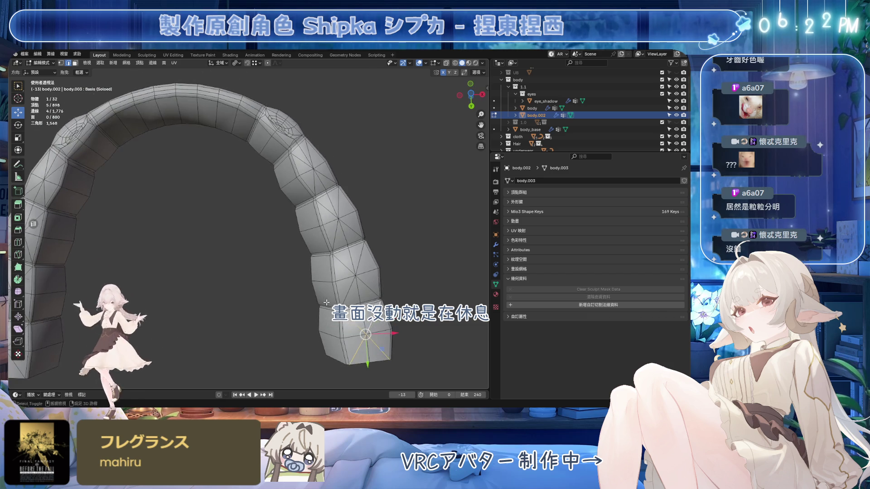
pyautogui.scroll(5, 344, 235)
pyautogui.keyDown('ctrl'); pyautogui.click(333, 231); pyautogui.keyUp('ctrl')
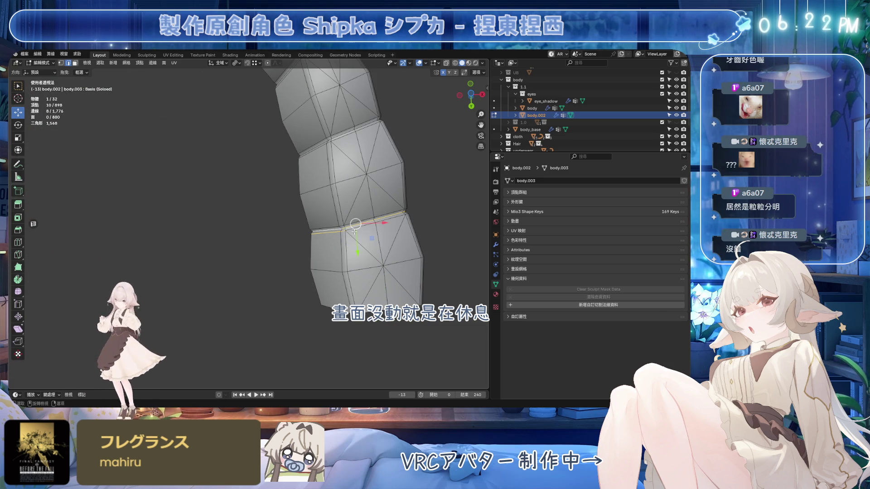
pyautogui.moveTo(386, 232)
pyautogui.mouseDown(button='middle')
pyautogui.moveTo(190, 187)
pyautogui.moveTo(311, 210)
pyautogui.moveTo(287, 231)
pyautogui.mouseUp(button='middle')
pyautogui.scroll(4, 292, 235)
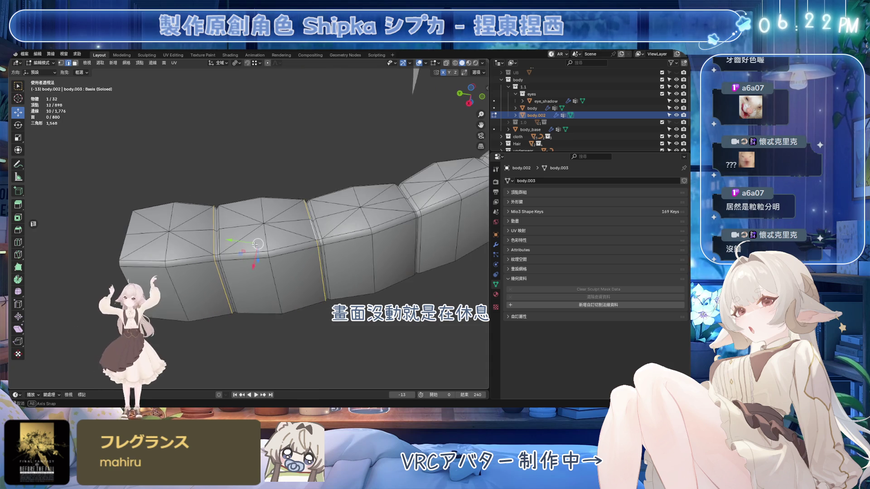
pyautogui.keyDown('alt'); pyautogui.click(198, 235); pyautogui.keyUp('alt')
pyautogui.keyDown('alt'); pyautogui.keyDown('shift'); pyautogui.click(199, 235); pyautogui.keyUp('shift'); pyautogui.keyUp('alt')
pyautogui.keyDown('alt'); pyautogui.keyDown('shift'); pyautogui.click(201, 236); pyautogui.keyUp('shift'); pyautogui.keyUp('alt')
pyautogui.keyDown('shift'); pyautogui.moveTo(352, 213); pyautogui.dragTo(248, 210, button='middle'); pyautogui.keyUp('shift')
pyautogui.keyDown('alt'); pyautogui.keyDown('shift'); pyautogui.click(247, 213); pyautogui.keyUp('shift'); pyautogui.keyUp('alt')
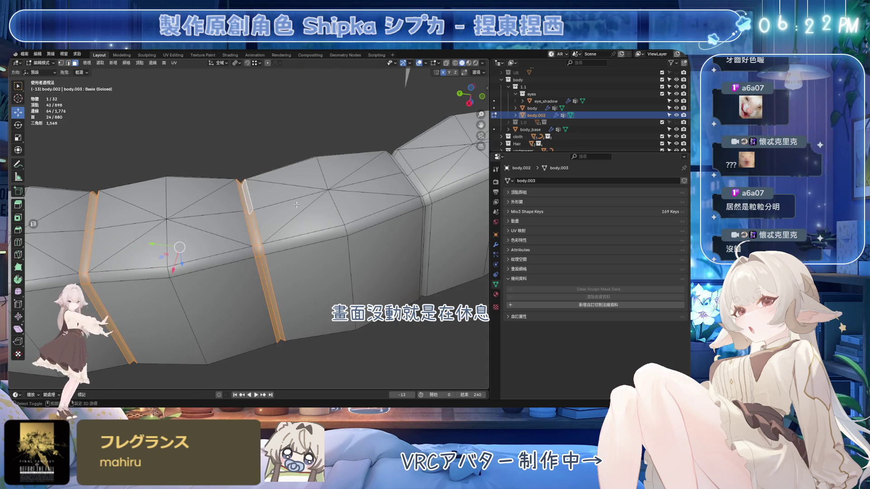
# Step: Add more seam strips along the teeth row, undoing the last two picks
pyautogui.scroll(-2, 240, 210)
pyautogui.keyDown('alt'); pyautogui.keyDown('shift'); pyautogui.click(226, 205); pyautogui.keyUp('shift'); pyautogui.keyUp('alt')
pyautogui.keyDown('alt'); pyautogui.keyDown('shift'); pyautogui.click(227, 206); pyautogui.keyUp('shift'); pyautogui.keyUp('alt')
pyautogui.moveTo(228, 205)
pyautogui.mouseDown(button='middle')
pyautogui.moveTo(300, 233)
pyautogui.moveTo(232, 250)
pyautogui.moveTo(281, 186)
pyautogui.moveTo(202, 232)
pyautogui.mouseUp(button='middle')
pyautogui.keyDown('alt'); pyautogui.keyDown('shift'); pyautogui.click(305, 235); pyautogui.keyUp('shift'); pyautogui.keyUp('alt')
pyautogui.keyDown('alt'); pyautogui.keyDown('shift'); pyautogui.click(202, 256); pyautogui.keyUp('shift'); pyautogui.keyUp('alt')
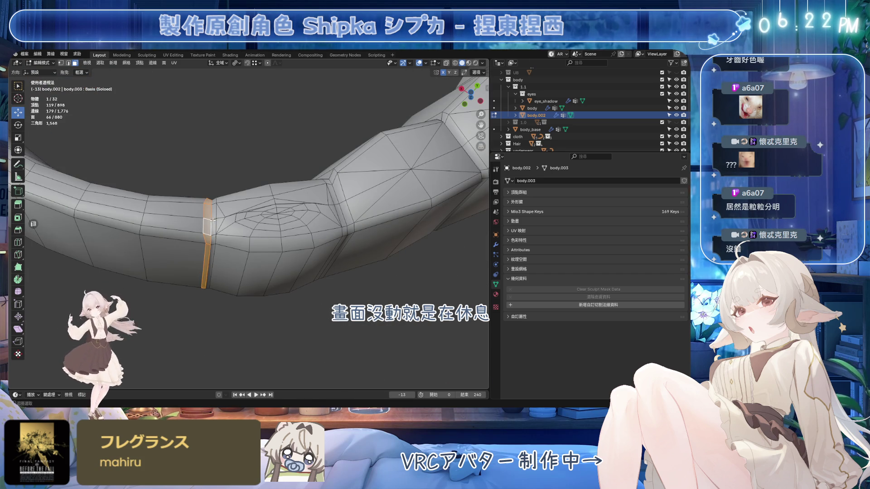
pyautogui.moveTo(347, 220); pyautogui.dragTo(212, 202, button='middle')
pyautogui.keyDown('alt'); pyautogui.keyDown('shift'); pyautogui.click(290, 213); pyautogui.keyUp('shift'); pyautogui.keyUp('alt')
pyautogui.hotkey('ctrl', 'z')
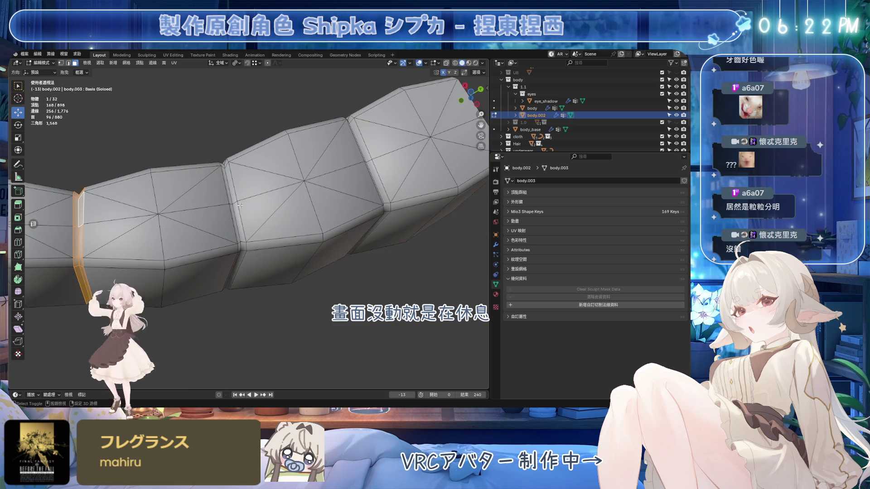
pyautogui.hotkey('ctrl', 'z')
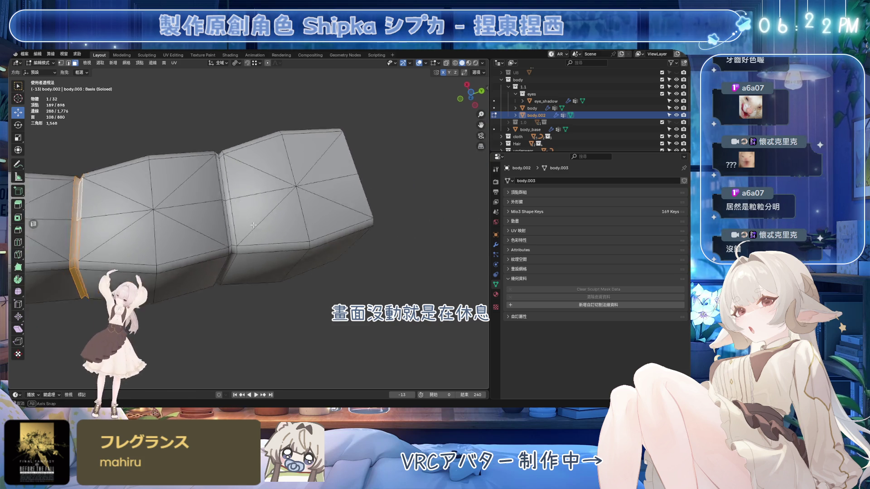
# Step: Add a seam loop between two teeth and trim the seam selection down
pyautogui.keyDown('alt'); pyautogui.keyDown('shift'); pyautogui.click(217, 199); pyautogui.keyUp('shift'); pyautogui.keyUp('alt')
pyautogui.scroll(3, 218, 204)
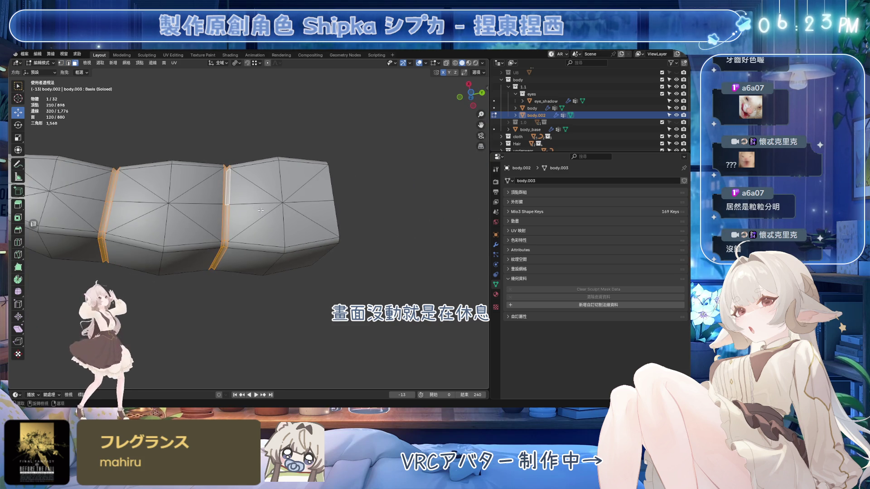
pyautogui.keyDown('alt'); pyautogui.keyDown('shift'); pyautogui.click(201, 182); pyautogui.keyUp('shift'); pyautogui.keyUp('alt')
pyautogui.keyDown('alt'); pyautogui.keyDown('shift'); pyautogui.click(195, 182); pyautogui.keyUp('shift'); pyautogui.keyUp('alt')
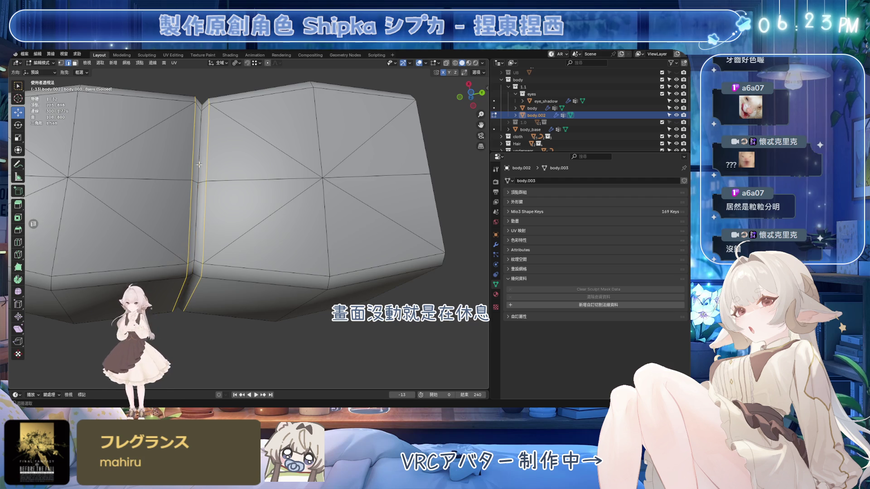
pyautogui.keyDown('alt'); pyautogui.keyDown('shift'); pyautogui.click(199, 164); pyautogui.keyUp('shift'); pyautogui.keyUp('alt')
pyautogui.moveTo(199, 165); pyautogui.dragTo(305, 205, button='middle')
pyautogui.keyDown('alt'); pyautogui.keyDown('shift'); pyautogui.click(307, 224); pyautogui.keyUp('shift'); pyautogui.keyUp('alt')
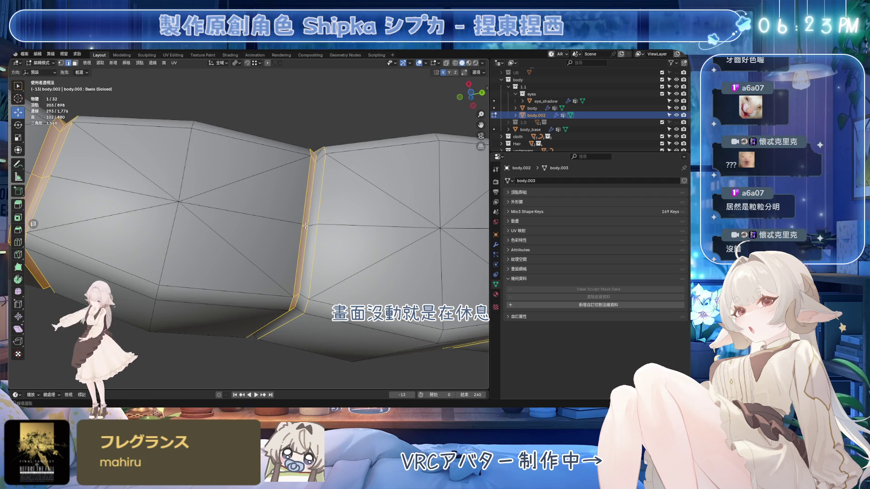
pyautogui.keyDown('alt'); pyautogui.keyDown('shift'); pyautogui.click(305, 225); pyautogui.keyUp('shift'); pyautogui.keyUp('alt')
pyautogui.moveTo(305, 225)
pyautogui.mouseDown(button='middle')
pyautogui.moveTo(390, 246)
pyautogui.moveTo(315, 211)
pyautogui.moveTo(236, 220)
pyautogui.moveTo(260, 223)
pyautogui.moveTo(248, 208)
pyautogui.moveTo(321, 233)
pyautogui.mouseUp(button='middle')
pyautogui.keyDown('alt'); pyautogui.keyDown('shift'); pyautogui.click(366, 241); pyautogui.keyUp('shift'); pyautogui.keyUp('alt')
pyautogui.keyDown('alt'); pyautogui.keyDown('shift'); pyautogui.click(389, 245); pyautogui.keyUp('shift'); pyautogui.keyUp('alt')
# Step: Deselect the remaining extra loops so only the seam edges to remove stay selected
pyautogui.keyDown('alt'); pyautogui.keyDown('shift'); pyautogui.click(234, 217); pyautogui.keyUp('shift'); pyautogui.keyUp('alt')
pyautogui.keyDown('alt'); pyautogui.keyDown('shift'); pyautogui.click(322, 201); pyautogui.keyUp('shift'); pyautogui.keyUp('alt')
pyautogui.moveTo(322, 201); pyautogui.dragTo(353, 182, button='middle')
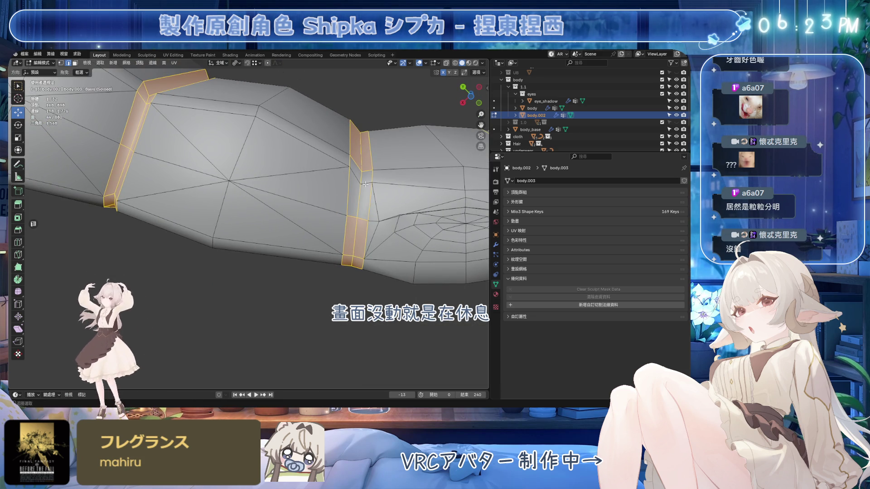
pyautogui.keyDown('alt'); pyautogui.keyDown('shift'); pyautogui.click(362, 179); pyautogui.keyUp('shift'); pyautogui.keyUp('alt')
pyautogui.keyDown('alt'); pyautogui.keyDown('shift'); pyautogui.click(361, 178); pyautogui.keyUp('shift'); pyautogui.keyUp('alt')
pyautogui.moveTo(361, 178)
pyautogui.mouseDown(button='middle')
pyautogui.moveTo(341, 182)
pyautogui.moveTo(357, 202)
pyautogui.mouseUp(button='middle')
pyautogui.keyDown('alt'); pyautogui.keyDown('shift'); pyautogui.click(354, 166); pyautogui.keyUp('shift'); pyautogui.keyUp('alt')
pyautogui.keyDown('alt'); pyautogui.keyDown('shift'); pyautogui.click(353, 157); pyautogui.keyUp('shift'); pyautogui.keyUp('alt')
pyautogui.moveTo(353, 157)
pyautogui.mouseDown(button='middle')
pyautogui.moveTo(270, 216)
pyautogui.moveTo(293, 209)
pyautogui.moveTo(280, 270)
pyautogui.mouseUp(button='middle')
pyautogui.keyDown('alt'); pyautogui.keyDown('shift'); pyautogui.click(327, 168); pyautogui.keyUp('shift'); pyautogui.keyUp('alt')
pyautogui.scroll(-4, 326, 178)
# Step: Dissolve the seam edge loops, then merge all vertices by distance, removing 30
pyautogui.hotkey('ctrl', 'x')
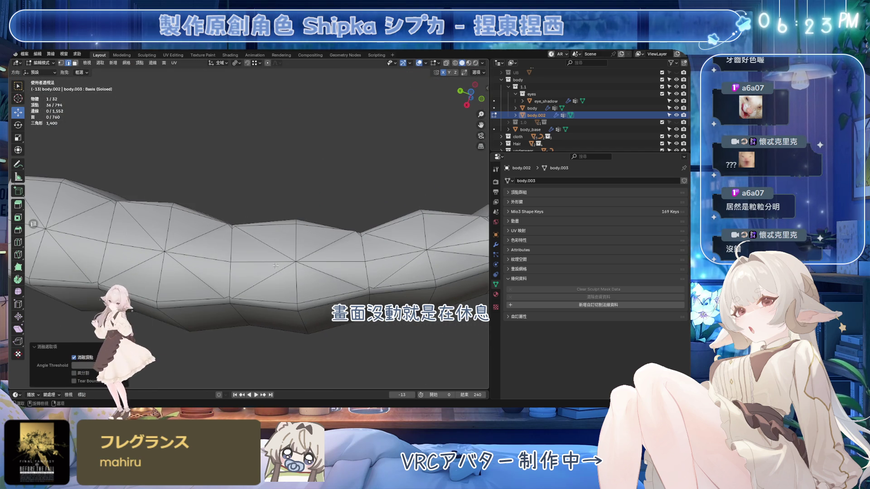
pyautogui.hotkey('ctrl', 'z')
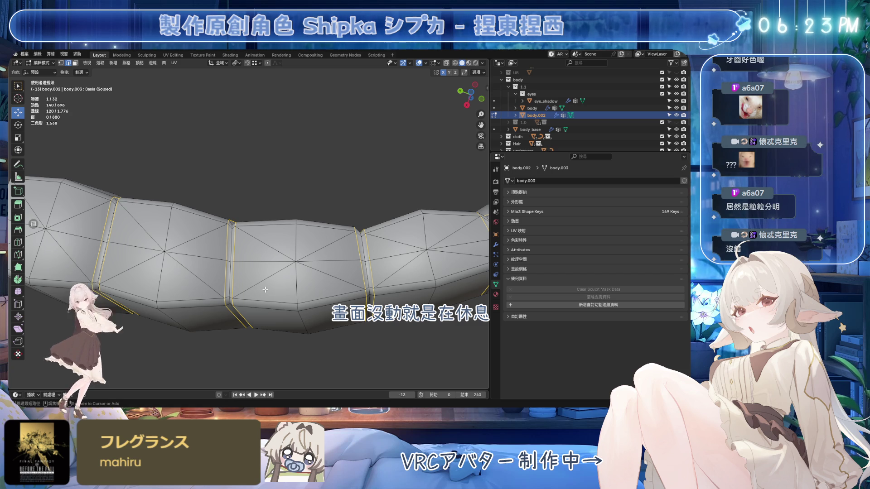
pyautogui.hotkey('ctrl', 'x')
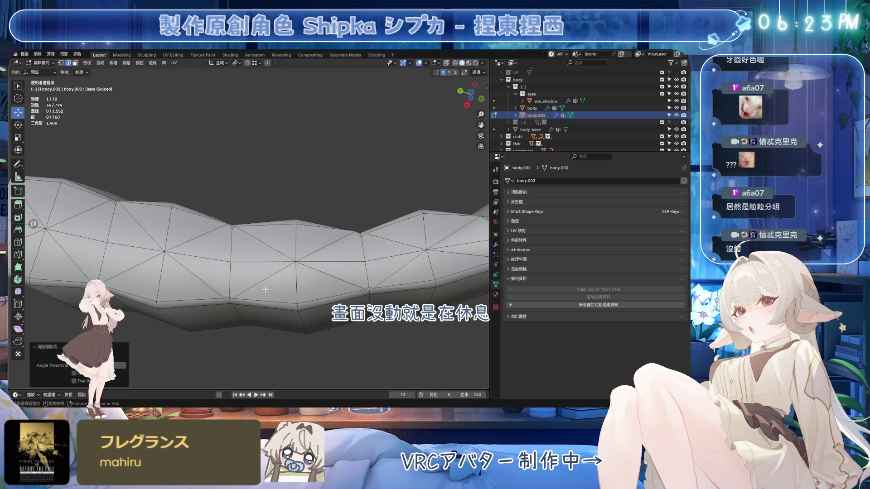
pyautogui.moveTo(265, 290); pyautogui.dragTo(290, 239, button='middle')
pyautogui.press('a')
pyautogui.press('m')
pyautogui.press('b')
pyautogui.moveTo(347, 254)
pyautogui.mouseDown(button='middle')
pyautogui.moveTo(308, 222)
pyautogui.moveTo(272, 213)
pyautogui.mouseUp(button='middle')
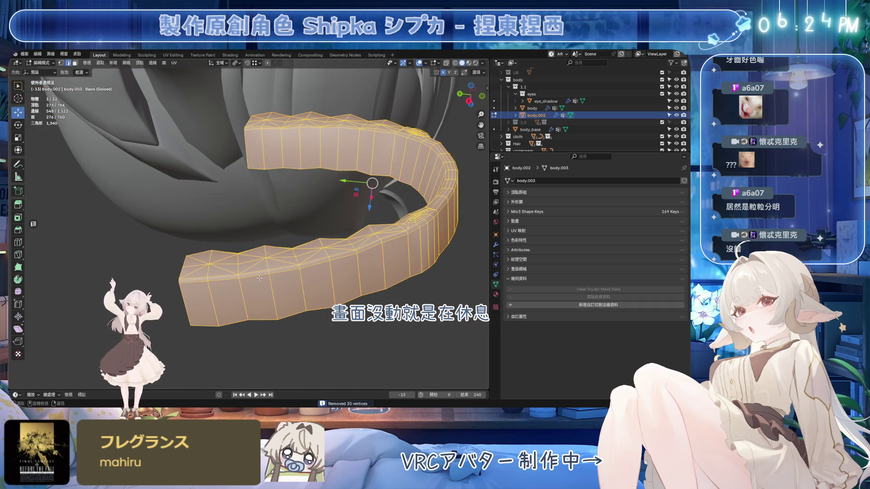
# Step: Select the first stray edges on the teeth strip in edge mode and inspect shading without overlays
pyautogui.scroll(3, 236, 209)
pyautogui.press('2')
pyautogui.click(218, 202)
pyautogui.keyDown('ctrl'); pyautogui.click(265, 203); pyautogui.keyUp('ctrl')
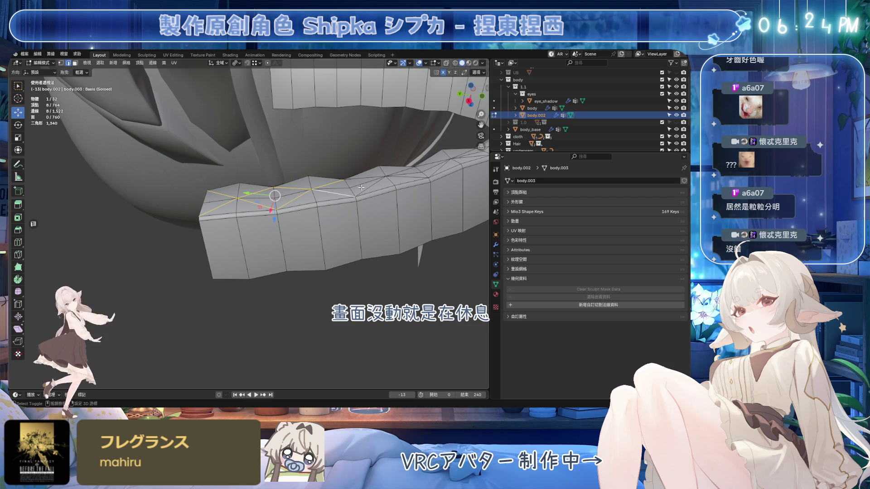
pyautogui.click(419, 62)
pyautogui.moveTo(290, 149)
pyautogui.mouseDown(button='middle')
pyautogui.moveTo(193, 224)
pyautogui.moveTo(215, 240)
pyautogui.mouseUp(button='middle')
pyautogui.click(418, 63)
# Step: Add the remaining stray edges along the strip and dissolve them, reducing faces from 760 to 728
pyautogui.moveTo(299, 172); pyautogui.dragTo(293, 204, button='middle')
pyautogui.keyDown('shift'); pyautogui.click(336, 196); pyautogui.keyUp('shift')
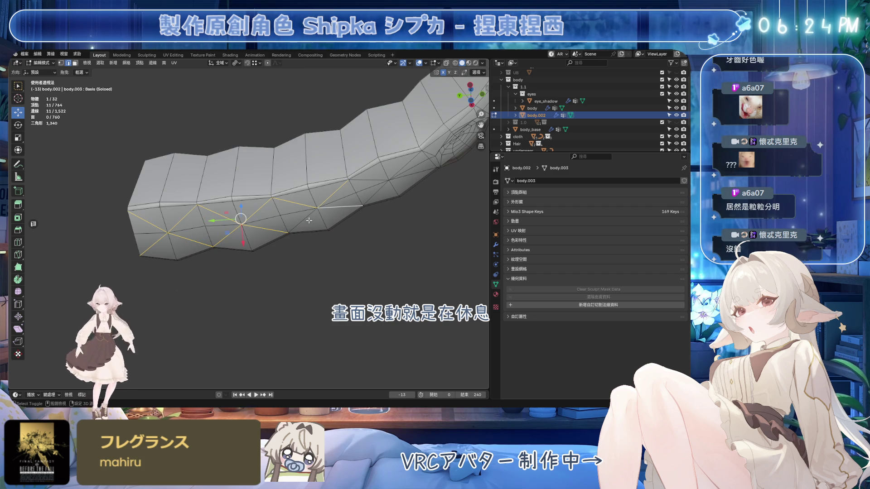
pyautogui.keyDown('shift'); pyautogui.click(386, 186); pyautogui.keyUp('shift')
pyautogui.moveTo(386, 185)
pyautogui.mouseDown(button='middle')
pyautogui.moveTo(342, 343)
pyautogui.moveTo(304, 151)
pyautogui.mouseUp(button='middle')
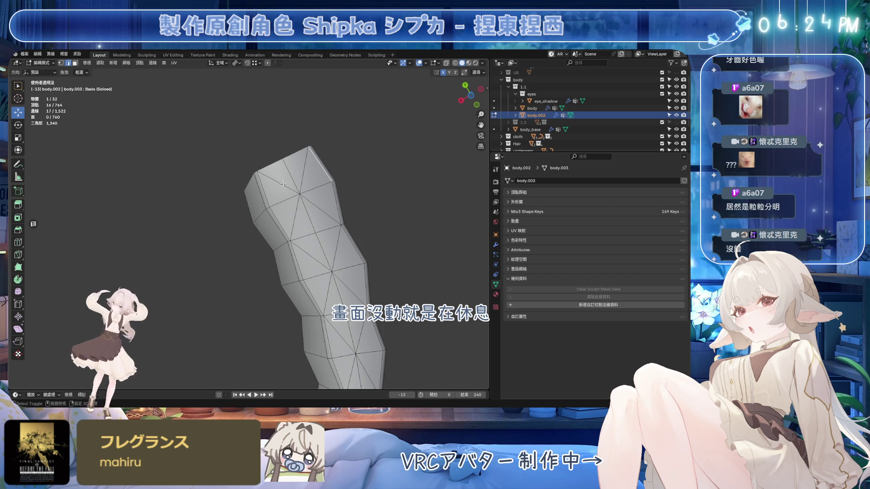
pyautogui.keyDown('shift'); pyautogui.click(321, 214); pyautogui.keyUp('shift')
pyautogui.keyDown('shift'); pyautogui.moveTo(321, 213); pyautogui.dragTo(322, 205, button='middle'); pyautogui.keyUp('shift')
pyautogui.keyDown('shift'); pyautogui.scroll(-5, 325, 201); pyautogui.keyUp('shift')
pyautogui.keyDown('shift'); pyautogui.click(302, 197); pyautogui.keyUp('shift')
pyautogui.keyDown('shift'); pyautogui.scroll(-5, 320, 195); pyautogui.keyUp('shift')
pyautogui.keyDown('shift'); pyautogui.click(307, 190); pyautogui.keyUp('shift')
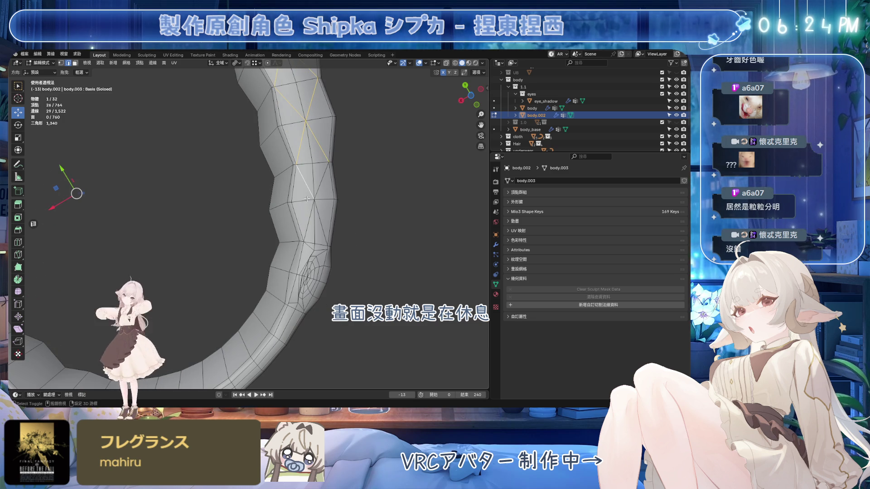
pyautogui.hotkey('ctrl', 'x')
# Step: Hide overlays and orbit to check the strip's shading after the dissolve
pyautogui.moveTo(307, 216)
pyautogui.keyDown('shift'); pyautogui.mouseDown(button='middle')
pyautogui.moveTo(363, 189)
pyautogui.moveTo(316, 165)
pyautogui.mouseUp(button='middle'); pyautogui.keyUp('shift')
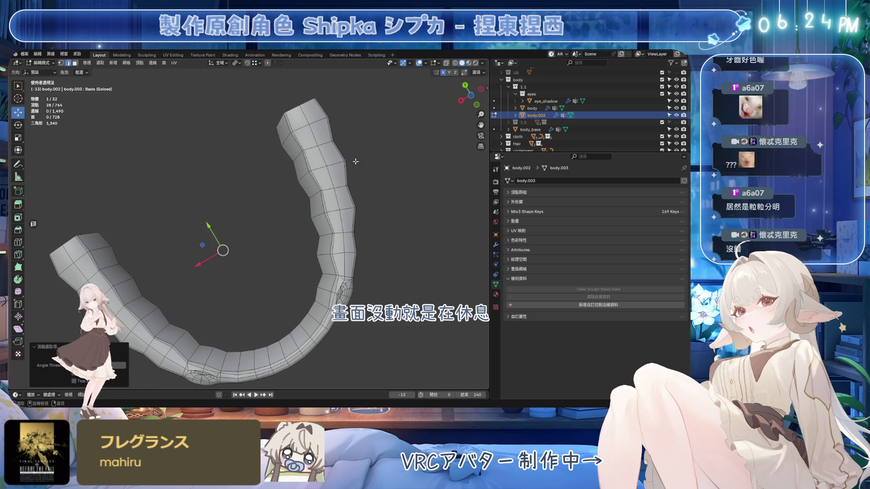
pyautogui.click(419, 63)
pyautogui.moveTo(407, 136)
pyautogui.mouseDown(button='middle')
pyautogui.moveTo(377, 243)
pyautogui.moveTo(164, 180)
pyautogui.moveTo(224, 190)
pyautogui.moveTo(385, 144)
pyautogui.mouseUp(button='middle')
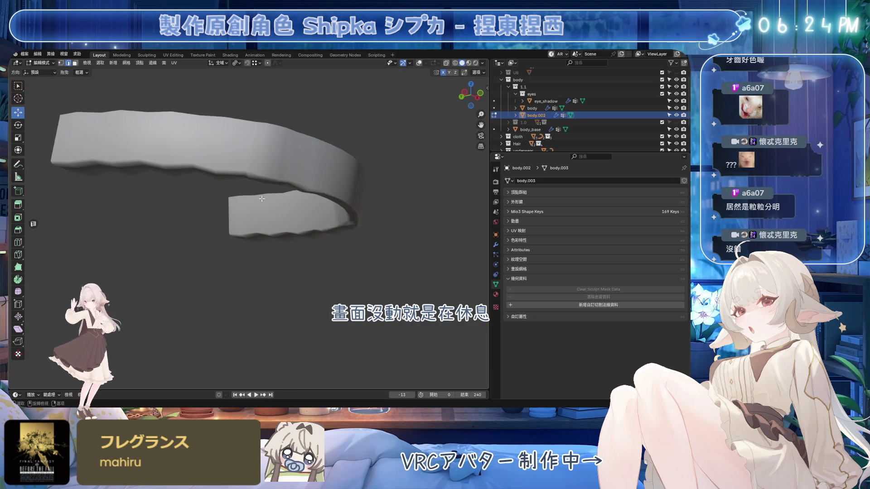
# Step: With overlays back on, dissolve the edge loop around the first spiral pole
pyautogui.scroll(2, 436, 132)
pyautogui.click(425, 63)
pyautogui.click(420, 63)
pyautogui.moveTo(317, 204)
pyautogui.mouseDown(button='middle')
pyautogui.moveTo(302, 214)
pyautogui.moveTo(220, 184)
pyautogui.moveTo(281, 289)
pyautogui.moveTo(297, 334)
pyautogui.moveTo(244, 204)
pyautogui.moveTo(254, 215)
pyautogui.moveTo(227, 235)
pyautogui.moveTo(213, 228)
pyautogui.mouseUp(button='middle')
pyautogui.keyDown('alt'); pyautogui.click(237, 195); pyautogui.keyUp('alt')
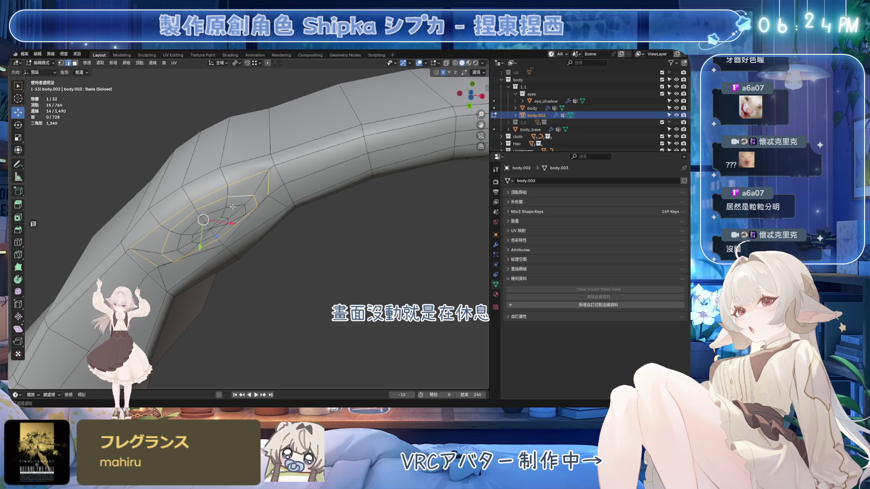
pyautogui.hotkey('ctrl', 'x')
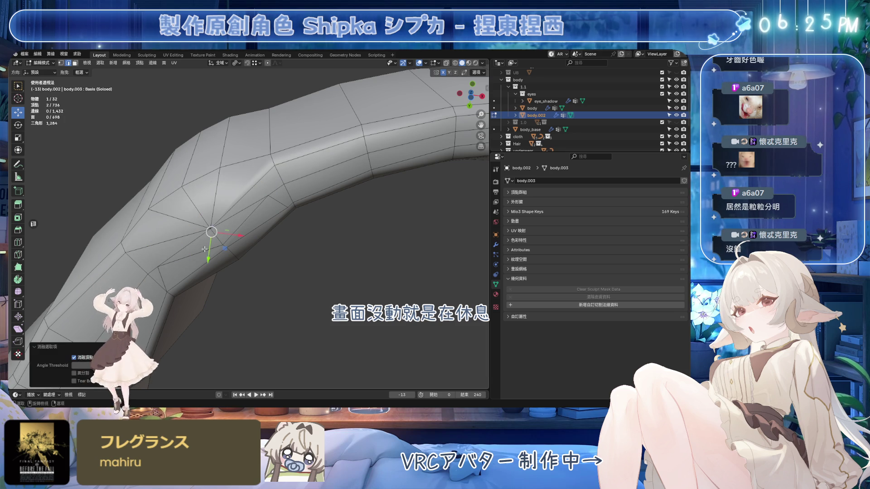
pyautogui.hotkey('ctrl', 'x')
# Step: Dissolve the leftover edges and vertex next to that pole
pyautogui.click(216, 245)
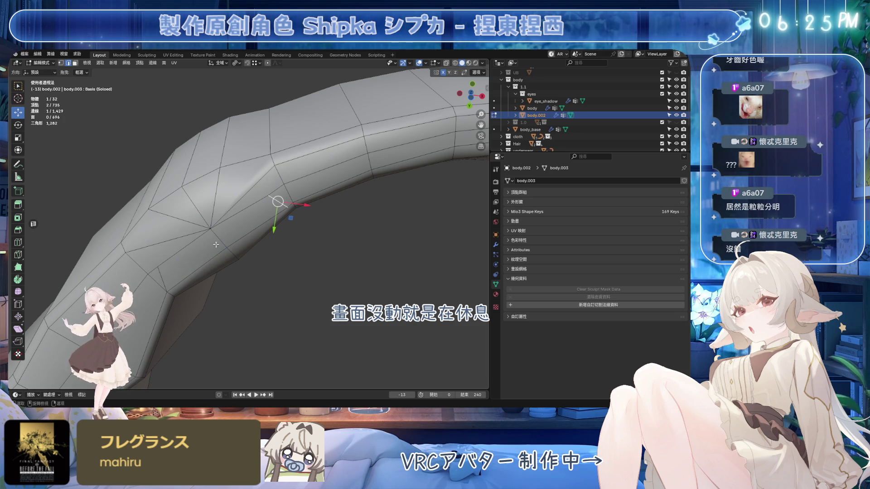
pyautogui.click(162, 273)
pyautogui.hotkey('ctrl', 'x')
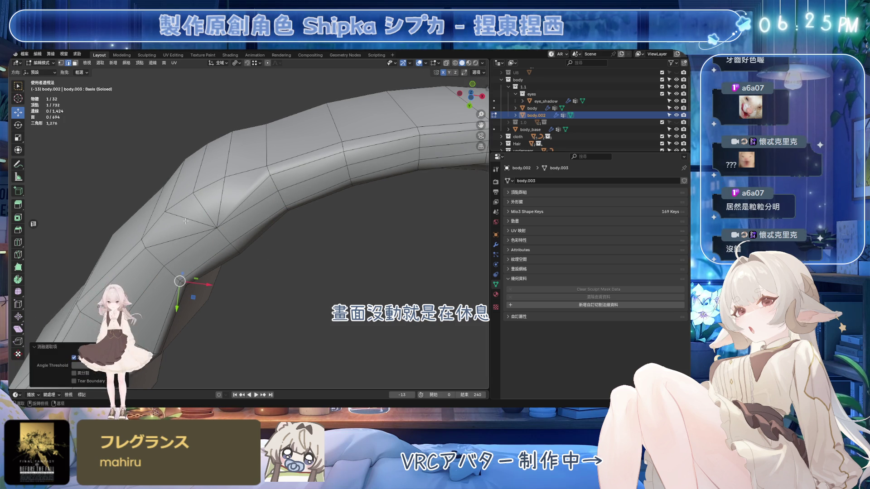
pyautogui.click(217, 226)
pyautogui.hotkey('ctrl', 'x')
# Step: Dissolve the edge ring around the next pole and its leftover vertex path
pyautogui.moveTo(213, 217)
pyautogui.mouseDown(button='middle')
pyautogui.moveTo(212, 197)
pyautogui.moveTo(326, 196)
pyautogui.mouseUp(button='middle')
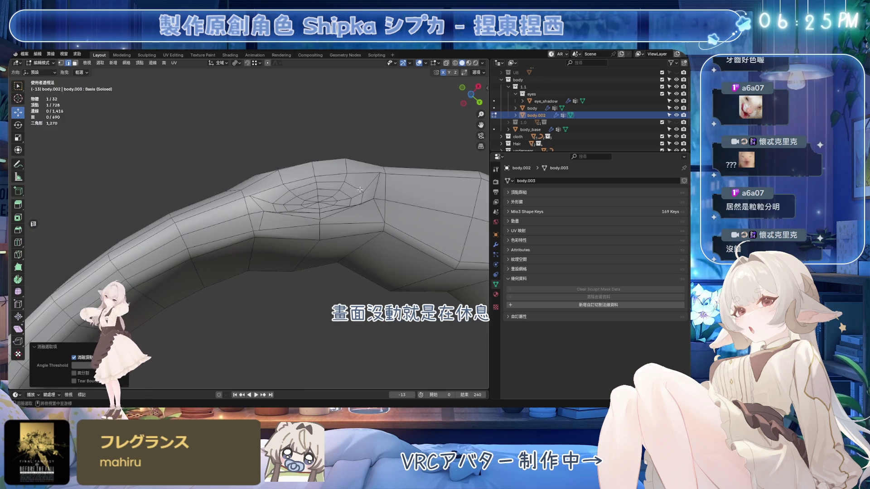
pyautogui.keyDown('alt'); pyautogui.click(327, 196); pyautogui.keyUp('alt')
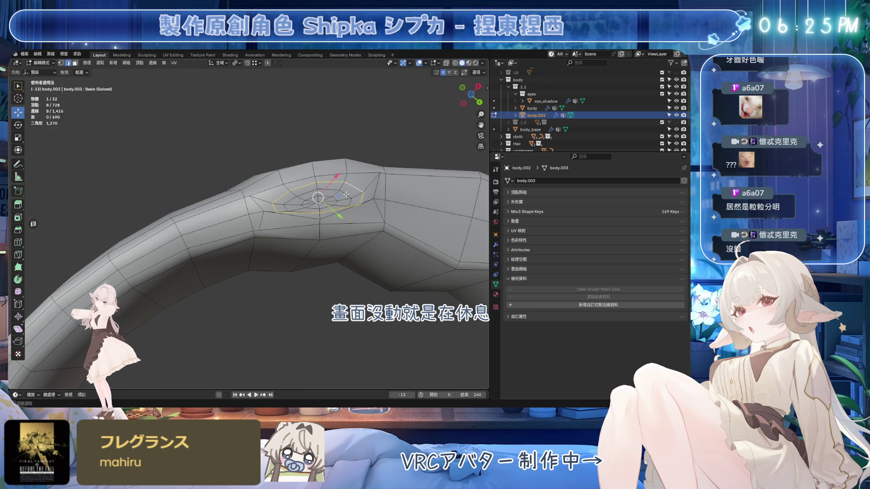
pyautogui.hotkey('ctrl', 'x')
pyautogui.click(318, 202)
pyautogui.keyDown('shift'); pyautogui.click(265, 211); pyautogui.keyUp('shift')
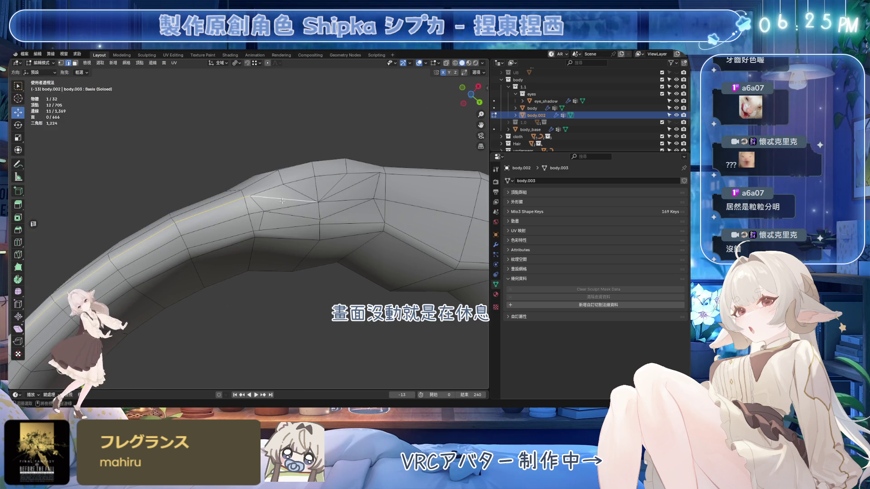
pyautogui.keyDown('ctrl'); pyautogui.click(345, 203); pyautogui.keyUp('ctrl')
pyautogui.hotkey('ctrl', 'x')
# Step: Dissolve vertex paths higher and lower on the strip, undoing the last dissolve
pyautogui.click(283, 184)
pyautogui.keyDown('ctrl'); pyautogui.click(303, 185); pyautogui.keyUp('ctrl')
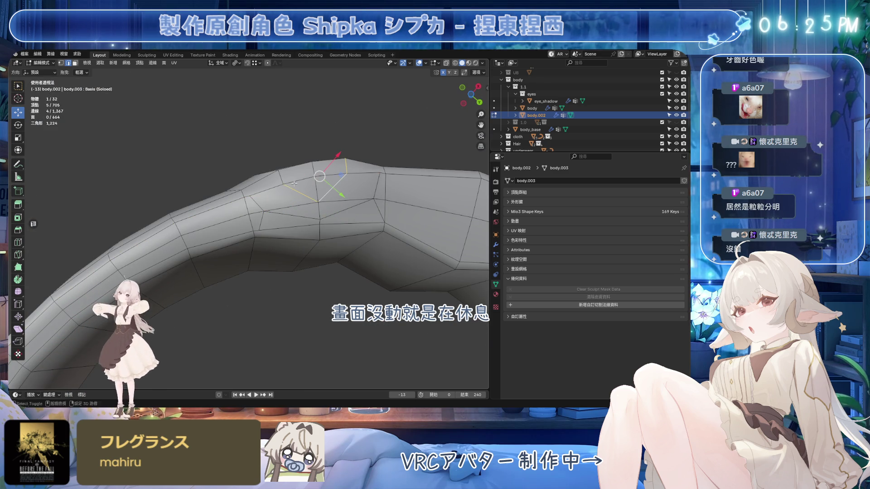
pyautogui.hotkey('ctrl', 'x')
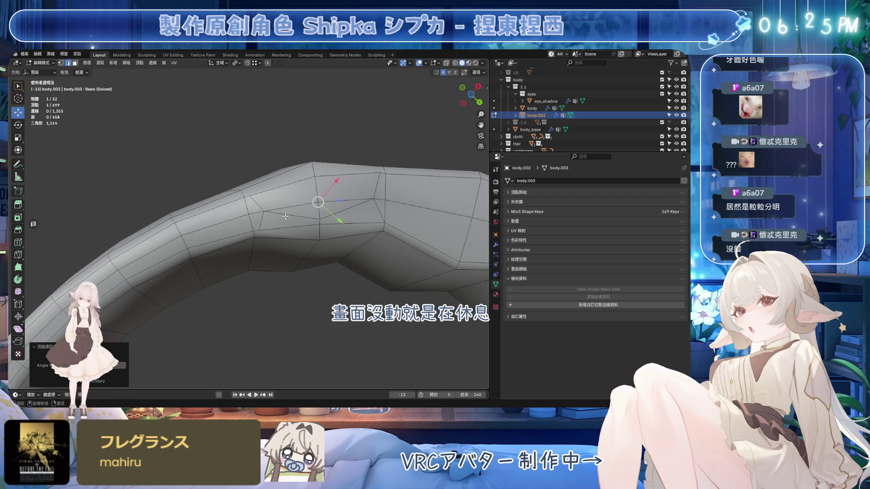
pyautogui.click(265, 211)
pyautogui.keyDown('shift'); pyautogui.click(320, 219); pyautogui.keyUp('shift')
pyautogui.keyDown('shift'); pyautogui.click(374, 198); pyautogui.keyUp('shift')
pyautogui.keyDown('shift'); pyautogui.click(384, 222); pyautogui.keyUp('shift')
pyautogui.keyDown('shift'); pyautogui.click(380, 174); pyautogui.keyUp('shift')
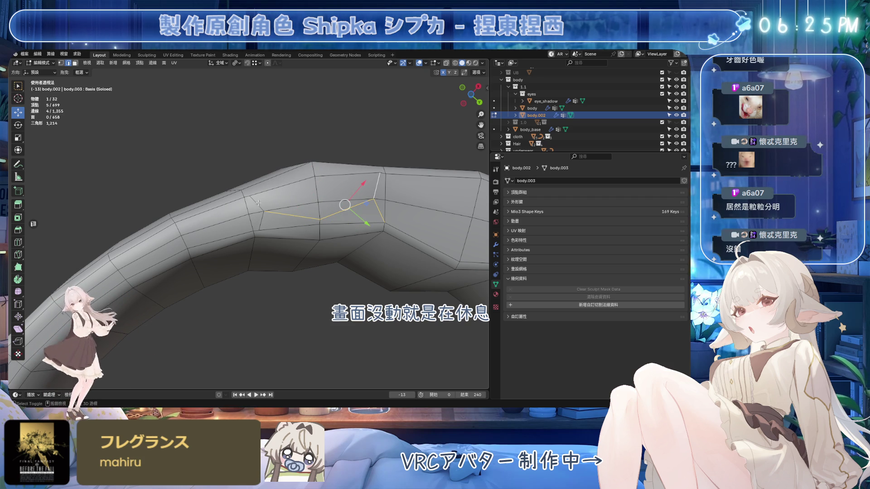
pyautogui.moveTo(264, 217)
pyautogui.mouseDown(button='middle')
pyautogui.moveTo(342, 243)
pyautogui.moveTo(245, 210)
pyautogui.moveTo(300, 210)
pyautogui.mouseUp(button='middle')
pyautogui.hotkey('ctrl', 'x')
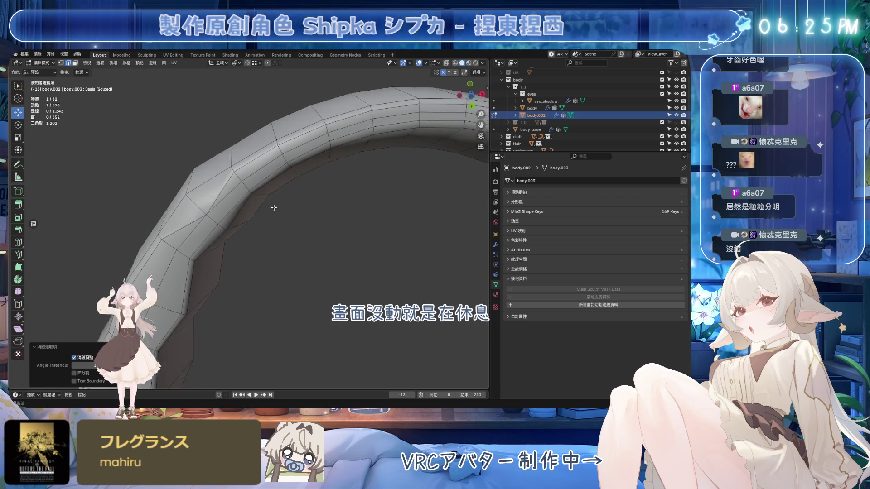
pyautogui.hotkey('ctrl', 'z')
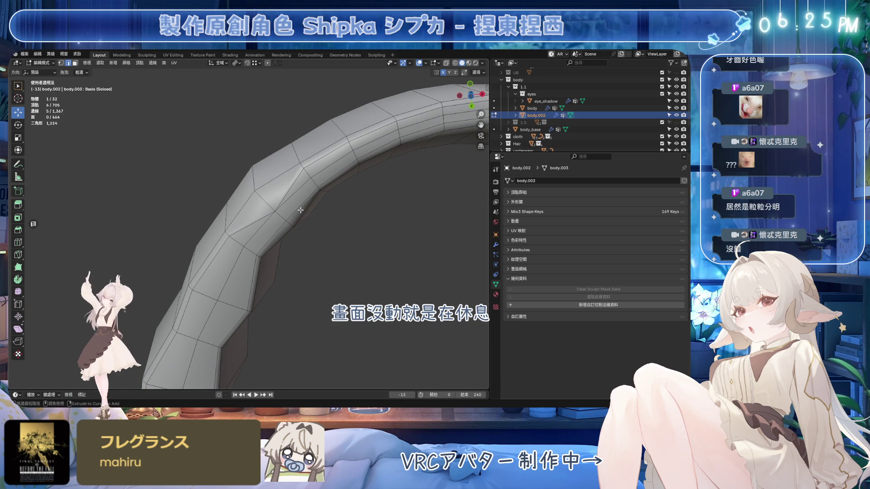
# Step: Clear the selection, restore the pole geometry, and dissolve the ring around the pole
pyautogui.hotkey('alt', 'a')
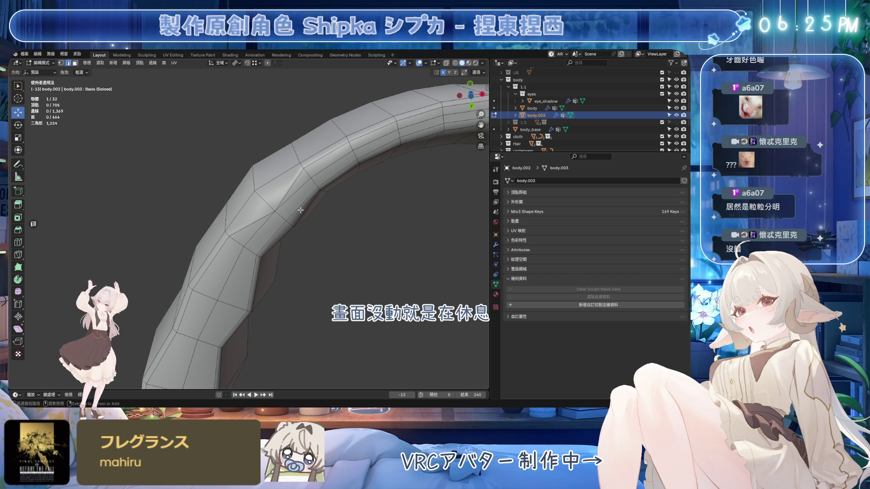
pyautogui.keyDown('shift'); pyautogui.click(296, 212); pyautogui.keyUp('shift')
pyautogui.press('j')
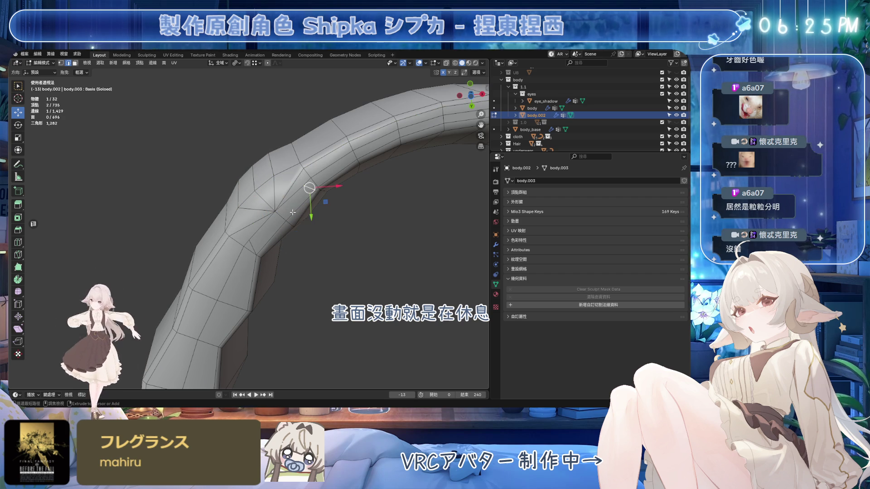
pyautogui.hotkey('ctrl', 'shift', 'b')
pyautogui.click(293, 212)
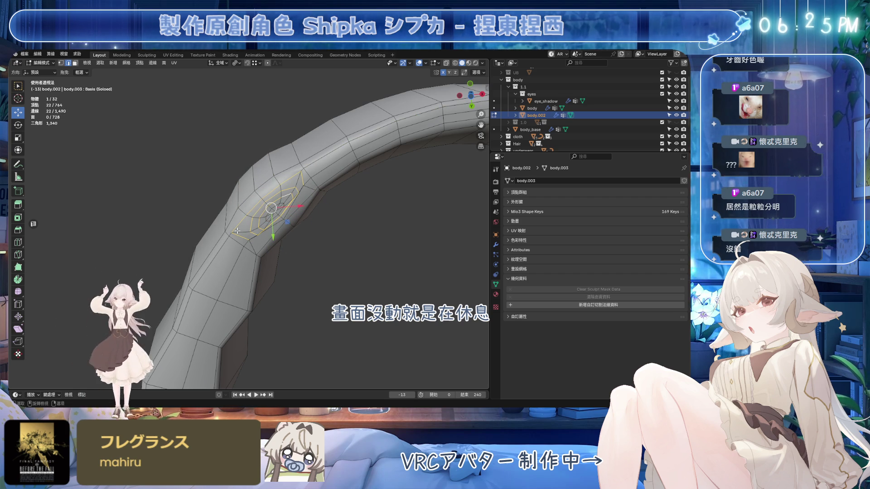
pyautogui.keyDown('alt'); pyautogui.click(257, 224); pyautogui.keyUp('alt')
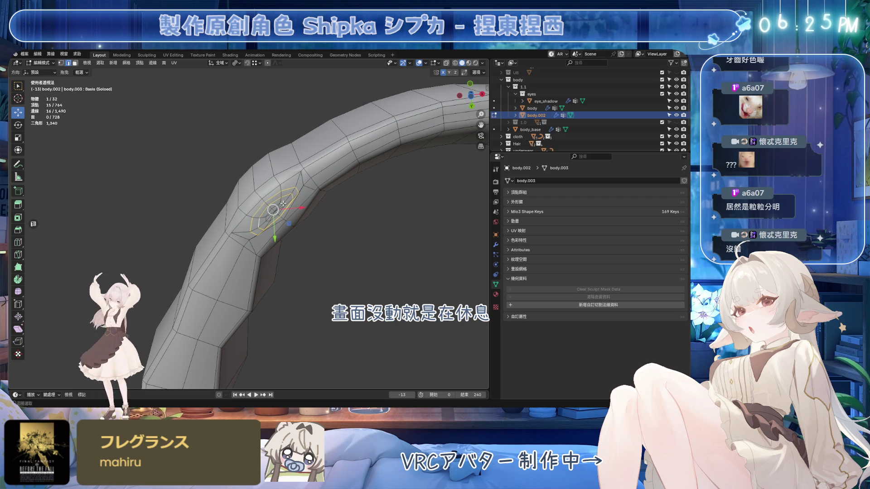
pyautogui.hotkey('ctrl', 'x')
# Step: Dissolve the leftover edges and short edge loop beside the pole
pyautogui.scroll(3, 272, 217)
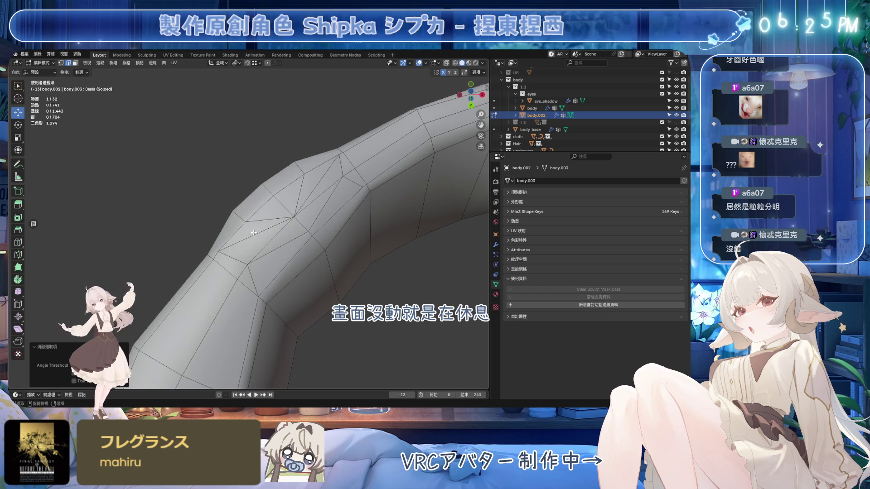
pyautogui.keyDown('alt'); pyautogui.click(255, 234); pyautogui.keyUp('alt')
pyautogui.keyDown('alt'); pyautogui.click(272, 220); pyautogui.keyUp('alt')
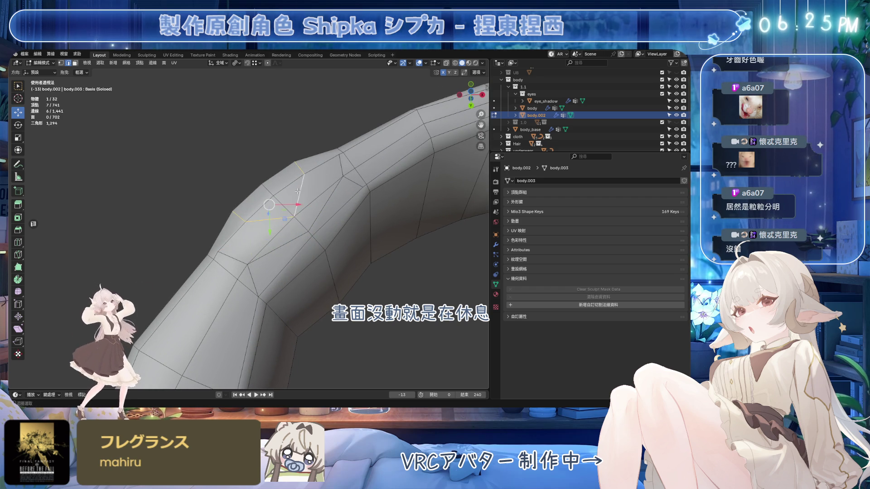
pyautogui.hotkey('ctrl', 'x')
pyautogui.keyDown('alt'); pyautogui.click(308, 229); pyautogui.keyUp('alt')
pyautogui.hotkey('ctrl', 'x')
pyautogui.keyDown('alt'); pyautogui.click(251, 271); pyautogui.keyUp('alt')
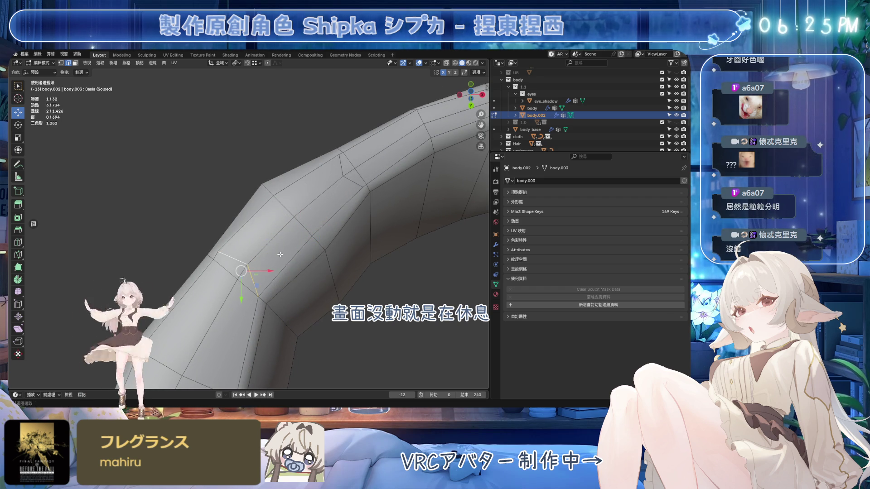
pyautogui.hotkey('ctrl', 'x')
# Step: Dissolve the edge ring around another pole and the edge path across its upper ring
pyautogui.moveTo(354, 182)
pyautogui.mouseDown(button='middle')
pyautogui.moveTo(282, 251)
pyautogui.moveTo(282, 227)
pyautogui.mouseUp(button='middle')
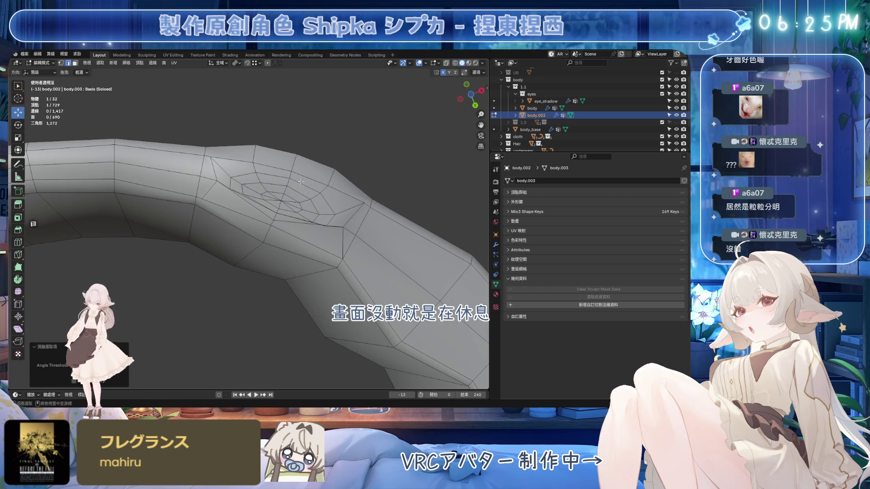
pyautogui.keyDown('alt'); pyautogui.click(282, 195); pyautogui.keyUp('alt')
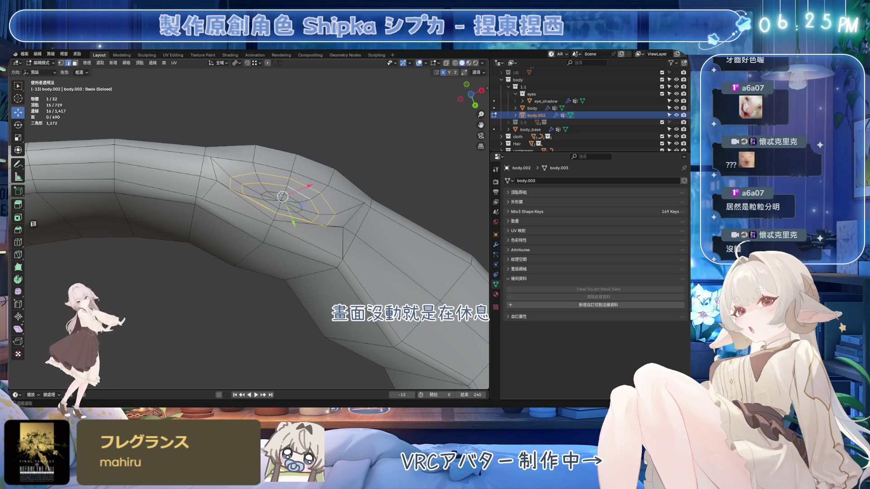
pyautogui.hotkey('ctrl', 'x')
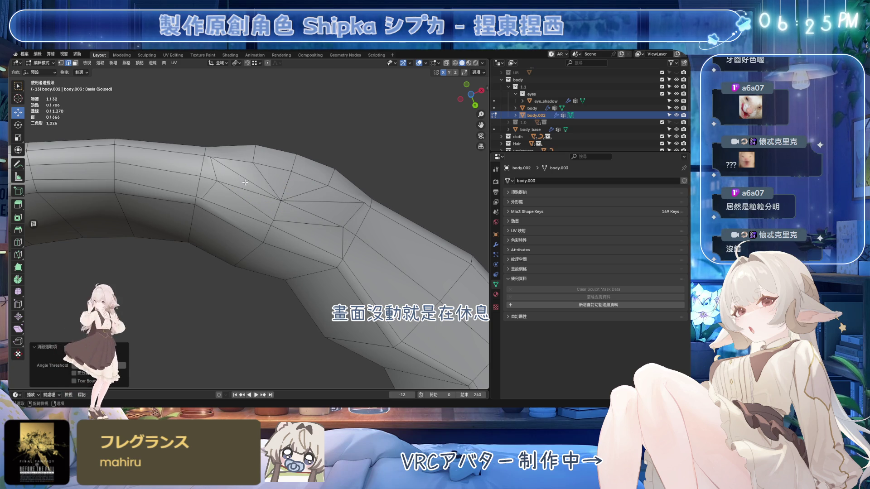
pyautogui.click(245, 182)
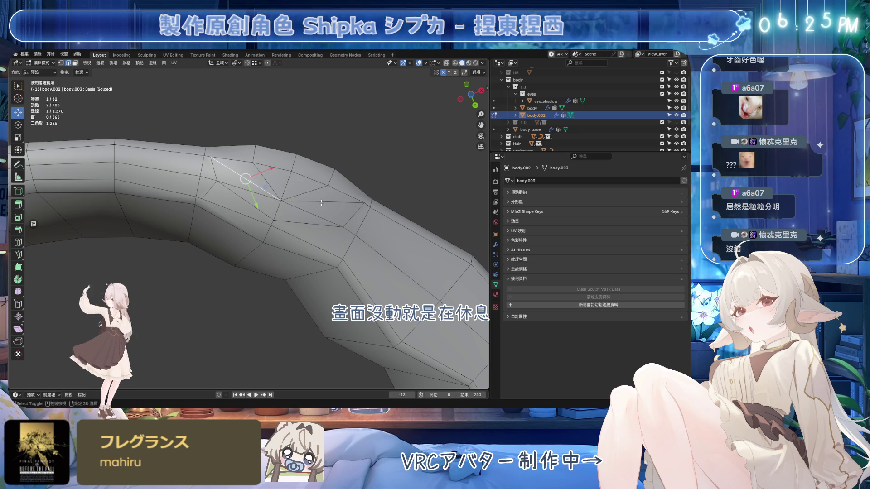
pyautogui.keyDown('ctrl'); pyautogui.click(331, 178); pyautogui.keyUp('ctrl')
pyautogui.keyDown('ctrl'); pyautogui.click(254, 154); pyautogui.keyUp('ctrl')
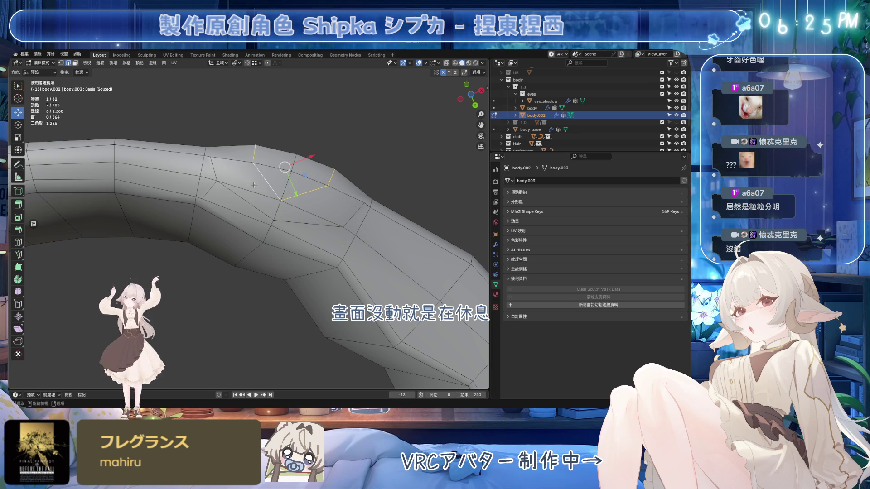
pyautogui.hotkey('ctrl', 'x')
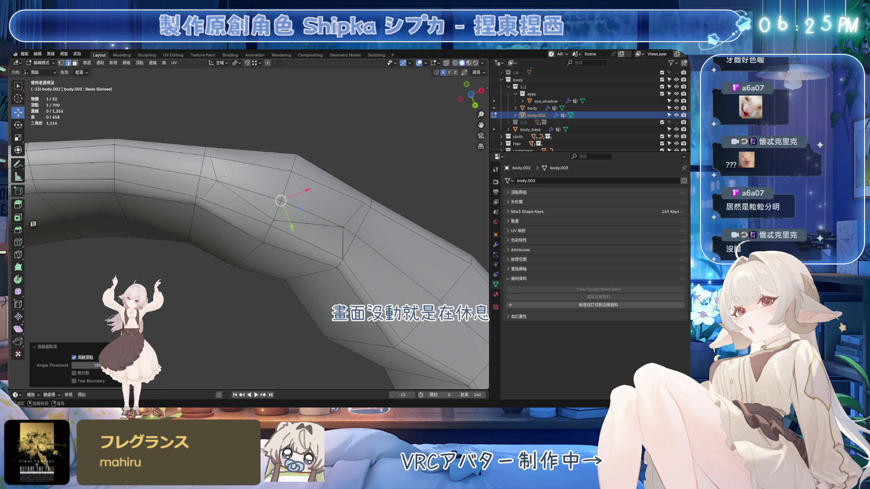
# Step: Dissolve a final vertex path, leaving 694 vertices, then select an edge ring on the arch
pyautogui.keyDown('ctrl'); pyautogui.click(217, 182); pyautogui.keyUp('ctrl')
pyautogui.keyDown('ctrl'); pyautogui.click(217, 193); pyautogui.keyUp('ctrl')
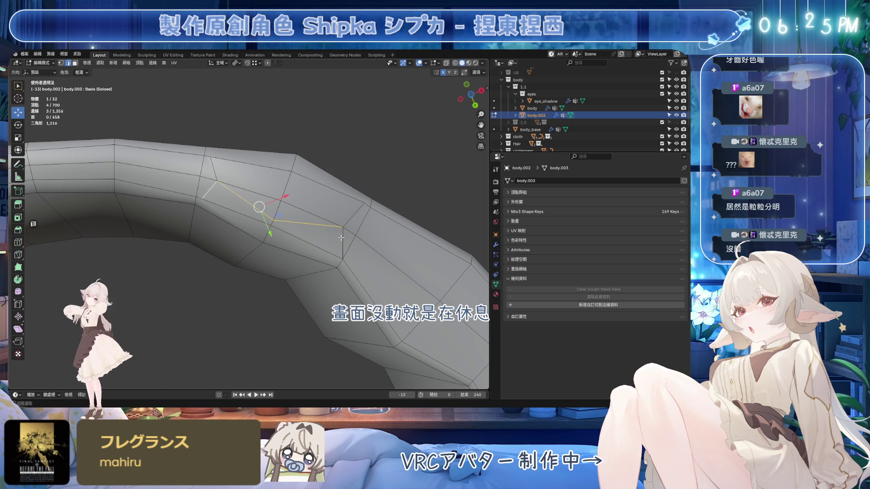
pyautogui.hotkey('ctrl', 'x')
pyautogui.scroll(-10, 269, 246)
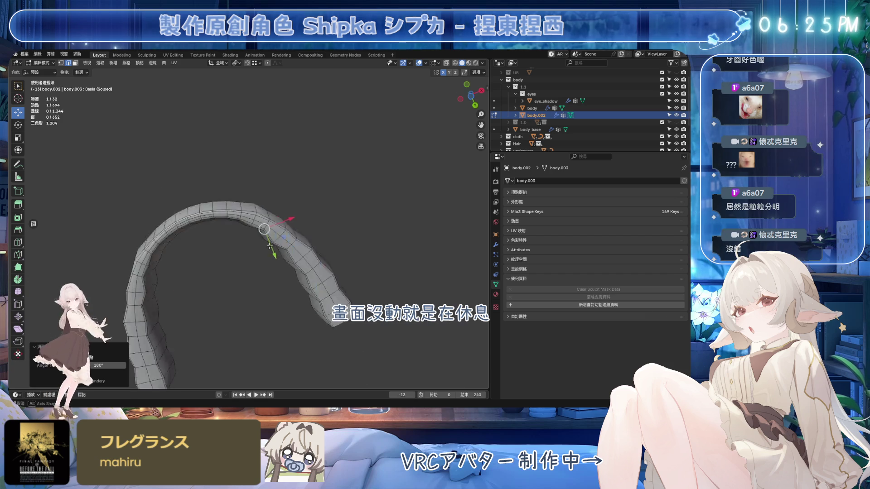
pyautogui.moveTo(269, 246)
pyautogui.mouseDown(button='middle')
pyautogui.moveTo(299, 254)
pyautogui.moveTo(302, 199)
pyautogui.mouseUp(button='middle')
pyautogui.keyDown('ctrl'); pyautogui.click(313, 260); pyautogui.keyUp('ctrl')
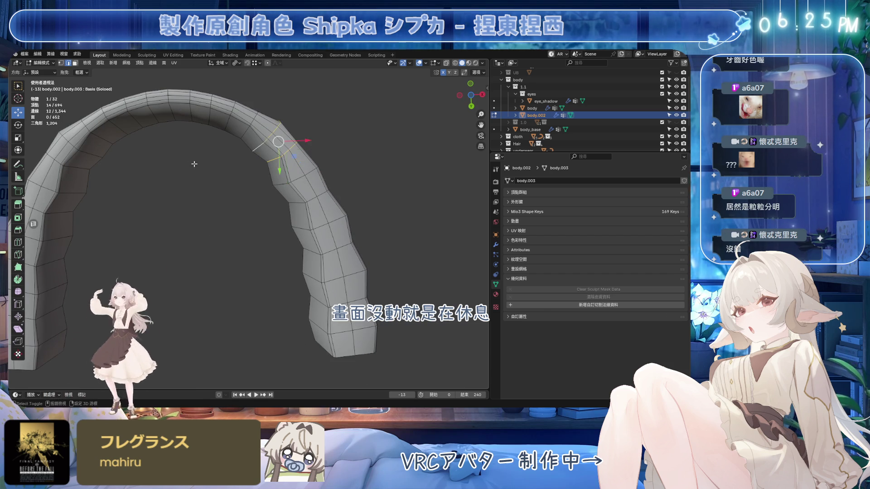
# Step: Select the edge rings across both the left and right sides of the teeth arch
pyautogui.moveTo(269, 150); pyautogui.dragTo(215, 166, button='middle')
pyautogui.keyDown('ctrl'); pyautogui.click(210, 174); pyautogui.keyUp('ctrl')
pyautogui.keyDown('ctrl'); pyautogui.click(209, 187); pyautogui.keyUp('ctrl')
pyautogui.keyDown('ctrl'); pyautogui.click(204, 204); pyautogui.keyUp('ctrl')
pyautogui.moveTo(204, 204); pyautogui.dragTo(374, 207, button='middle')
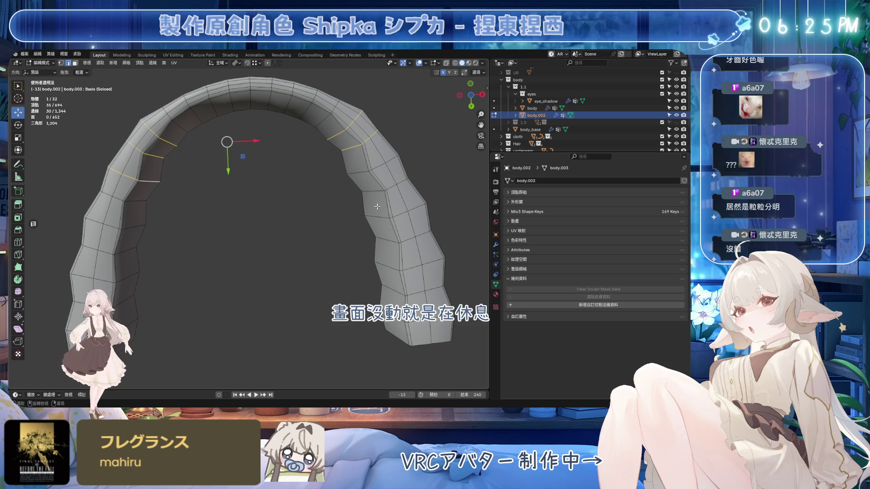
pyautogui.keyDown('ctrl'); pyautogui.click(363, 174); pyautogui.keyUp('ctrl')
pyautogui.keyDown('ctrl'); pyautogui.click(376, 191); pyautogui.keyUp('ctrl')
pyautogui.keyDown('ctrl'); pyautogui.click(383, 213); pyautogui.keyUp('ctrl')
pyautogui.keyDown('ctrl'); pyautogui.click(387, 235); pyautogui.keyUp('ctrl')
pyautogui.keyDown('ctrl'); pyautogui.click(390, 260); pyautogui.keyUp('ctrl')
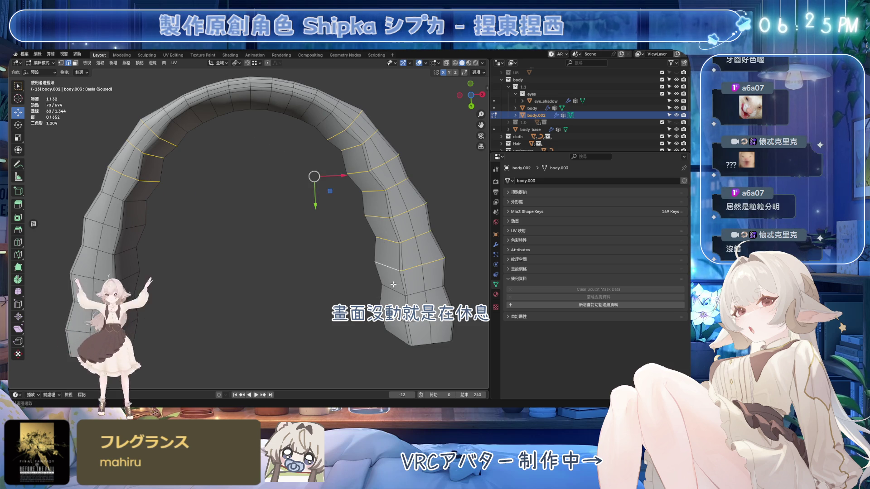
pyautogui.keyDown('ctrl'); pyautogui.click(394, 294); pyautogui.keyUp('ctrl')
pyautogui.keyDown('ctrl'); pyautogui.click(122, 199); pyautogui.keyUp('ctrl')
pyautogui.keyDown('ctrl'); pyautogui.click(95, 247); pyautogui.keyUp('ctrl')
pyautogui.keyDown('ctrl'); pyautogui.click(90, 274); pyautogui.keyUp('ctrl')
pyautogui.keyDown('ctrl'); pyautogui.click(113, 222); pyautogui.keyUp('ctrl')
pyautogui.keyDown('ctrl'); pyautogui.click(91, 302); pyautogui.keyUp('ctrl')
pyautogui.scroll(-3, 202, 217)
# Step: Save the file, apply Set Flow to the selected rings, and undo/redo to compare smoothing
pyautogui.hotkey('ctrl', 's')
pyautogui.hotkey('ctrl', 'e')
pyautogui.click(358, 310)
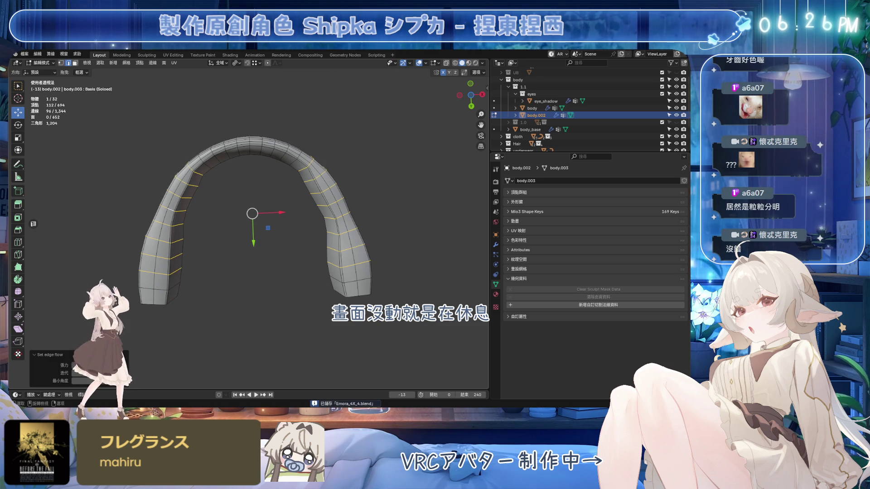
pyautogui.hotkey('ctrl', 'z')
pyautogui.hotkey('ctrl', 'z')
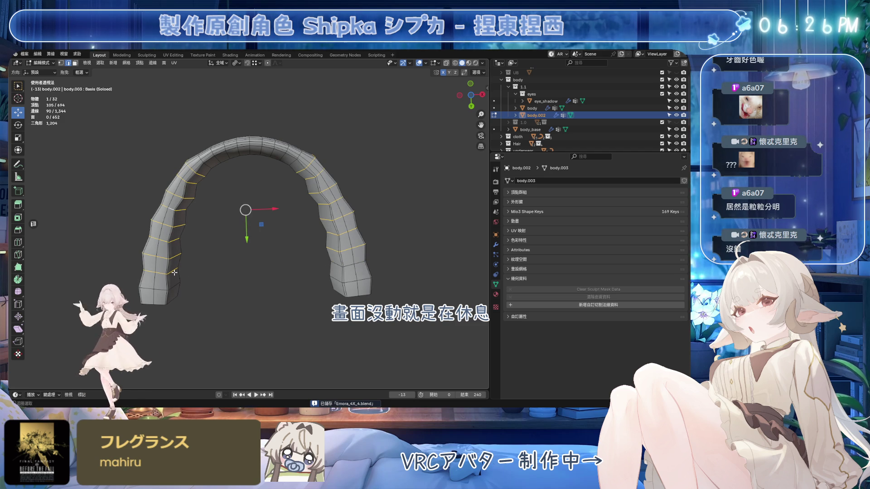
pyautogui.hotkey('ctrl', 'e')
pyautogui.click(358, 310)
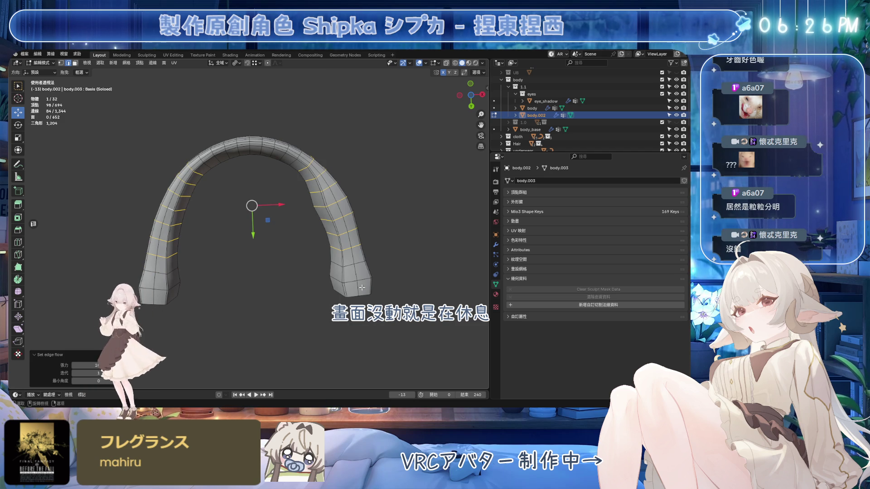
pyautogui.hotkey('ctrl', 'z')
pyautogui.hotkey('ctrl', 'shift', 'z')
pyautogui.hotkey('ctrl', 'z')
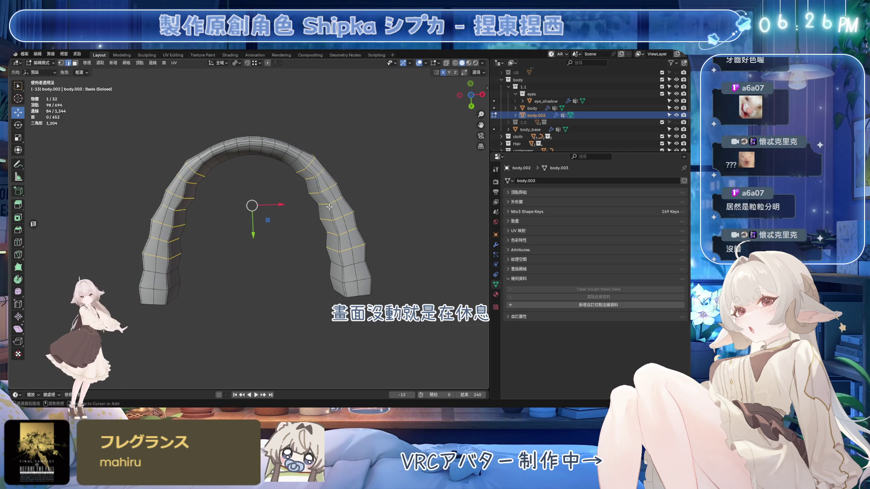
# Step: Retry Set Flow on the arch rings, undoing each result to compare
pyautogui.hotkey('ctrl', 'e')
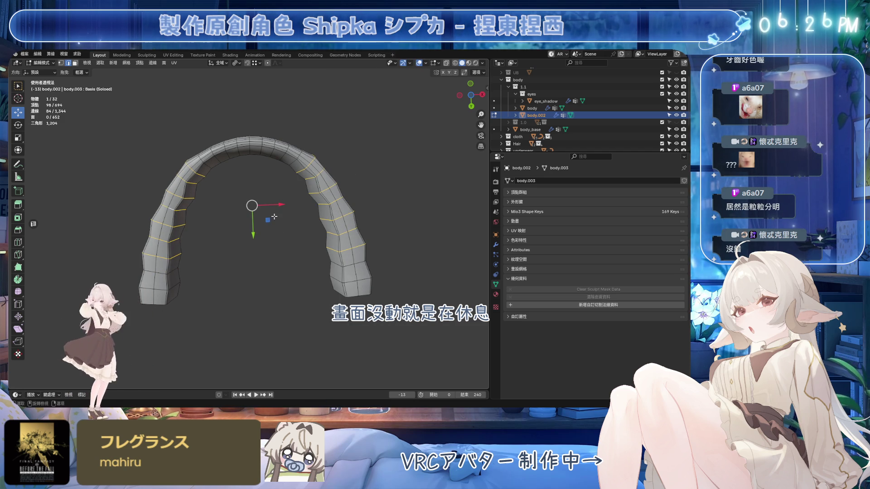
pyautogui.hotkey('ctrl', 'e')
pyautogui.click(448, 62)
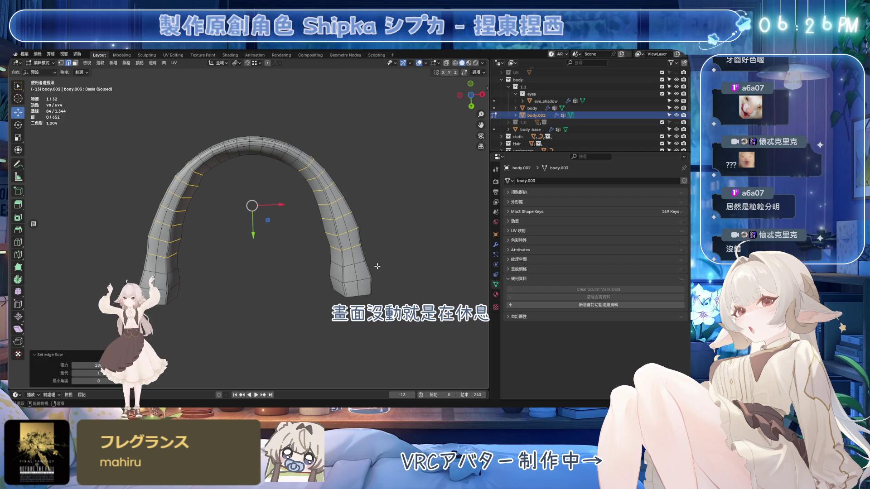
pyautogui.hotkey('ctrl', 'z')
pyautogui.hotkey('ctrl', 'e')
pyautogui.click(389, 321)
pyautogui.hotkey('ctrl', 'z')
# Step: Reapply Set Flow to the arch rings and dismiss the Edge menu
pyautogui.hotkey('ctrl', 'e')
pyautogui.click(389, 316)
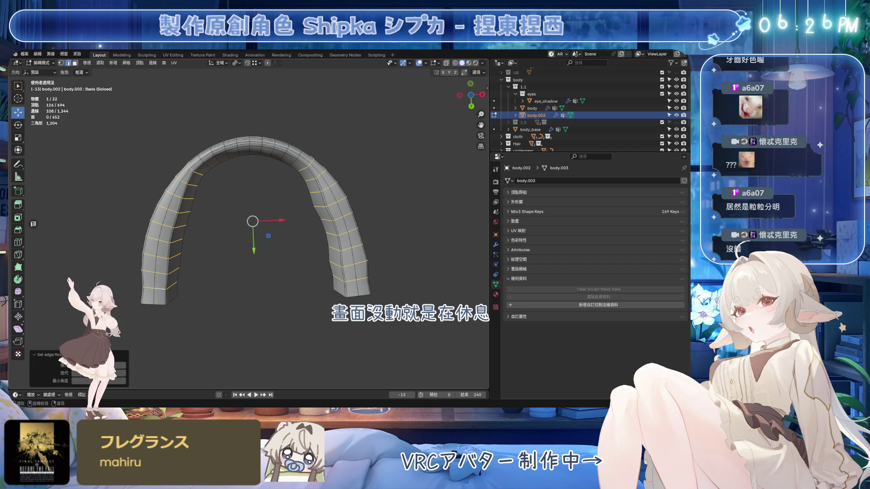
pyautogui.hotkey('ctrl', 'z')
pyautogui.hotkey('ctrl', 'e')
pyautogui.click(427, 329)
pyautogui.hotkey('ctrl', 'e')
pyautogui.click(428, 329)
pyautogui.hotkey('ctrl', 'e')
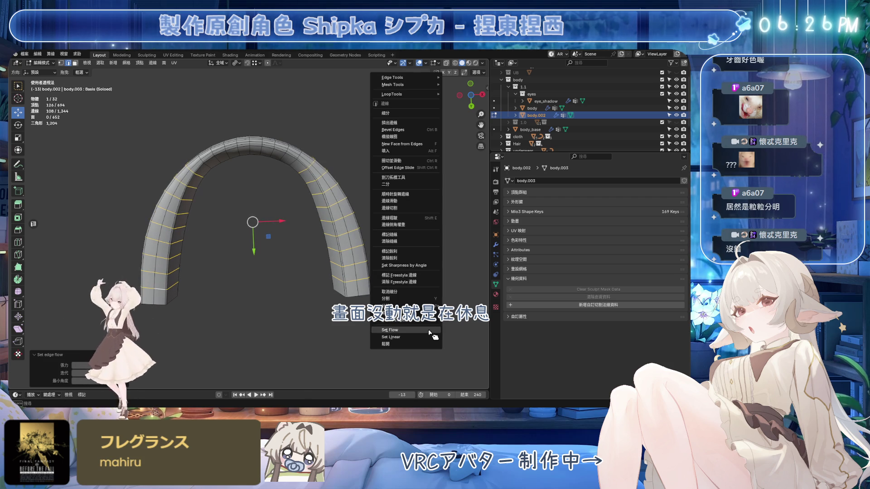
pyautogui.press('Escape')
# Step: Apply Set Flow to an edge loop along the top of the arch, then select a vertical loop
pyautogui.hotkey('alt', 'a')
pyautogui.moveTo(317, 226)
pyautogui.mouseDown(button='middle')
pyautogui.moveTo(323, 182)
pyautogui.moveTo(384, 155)
pyautogui.mouseUp(button='middle')
pyautogui.keyDown('alt'); pyautogui.click(365, 156); pyautogui.keyUp('alt')
pyautogui.hotkey('ctrl', 'e')
pyautogui.click(425, 322)
pyautogui.moveTo(426, 322)
pyautogui.mouseDown(button='middle')
pyautogui.moveTo(407, 284)
pyautogui.moveTo(327, 209)
pyautogui.mouseUp(button='middle')
pyautogui.moveTo(211, 144); pyautogui.dragTo(311, 145, button='middle')
pyautogui.keyDown('alt'); pyautogui.click(311, 145); pyautogui.keyUp('alt')
# Step: Apply Set Flow to the vertical loop, then to a pair of band edge loops
pyautogui.hotkey('ctrl', 'e')
pyautogui.click(383, 319)
pyautogui.moveTo(345, 264); pyautogui.dragTo(341, 224, button='middle')
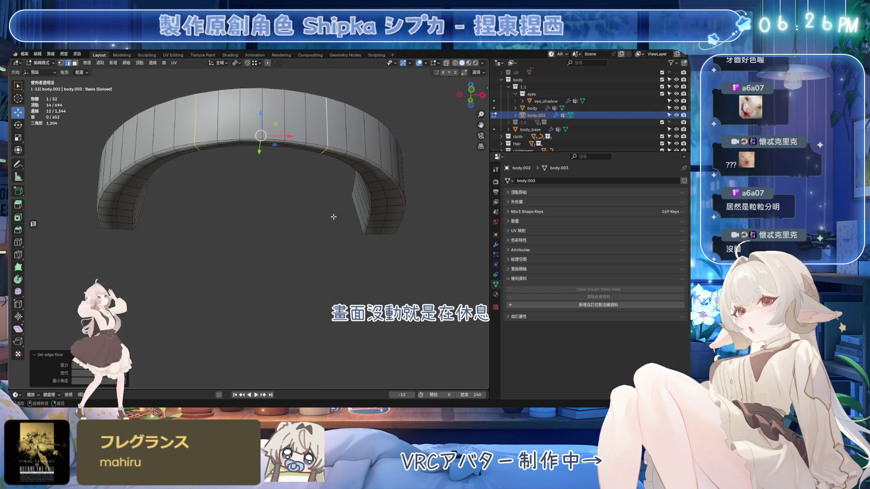
pyautogui.keyDown('alt'); pyautogui.click(241, 119); pyautogui.keyUp('alt')
pyautogui.keyDown('alt'); pyautogui.keyDown('shift'); pyautogui.click(284, 119); pyautogui.keyUp('shift'); pyautogui.keyUp('alt')
pyautogui.hotkey('ctrl', 'e')
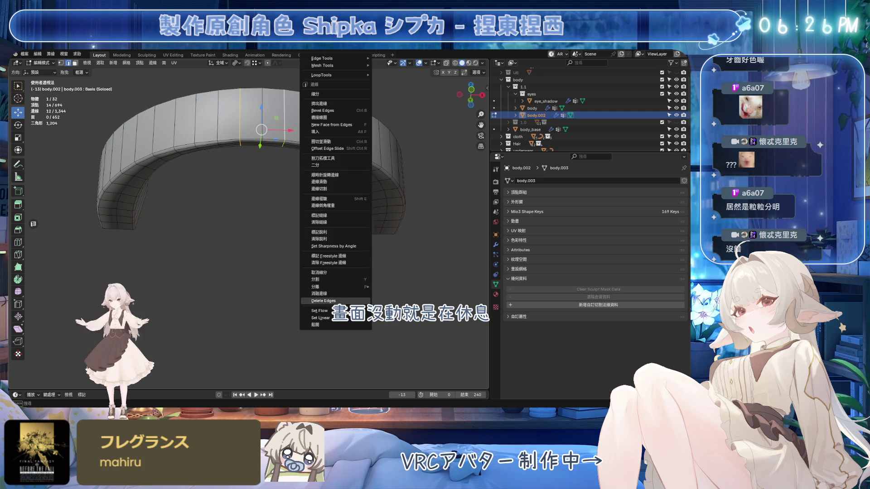
pyautogui.click(326, 310)
pyautogui.click(347, 285)
# Step: Even out two more band edge loops with Set Flow
pyautogui.moveTo(347, 285)
pyautogui.mouseDown(button='middle')
pyautogui.moveTo(345, 276)
pyautogui.moveTo(349, 283)
pyautogui.mouseUp(button='middle')
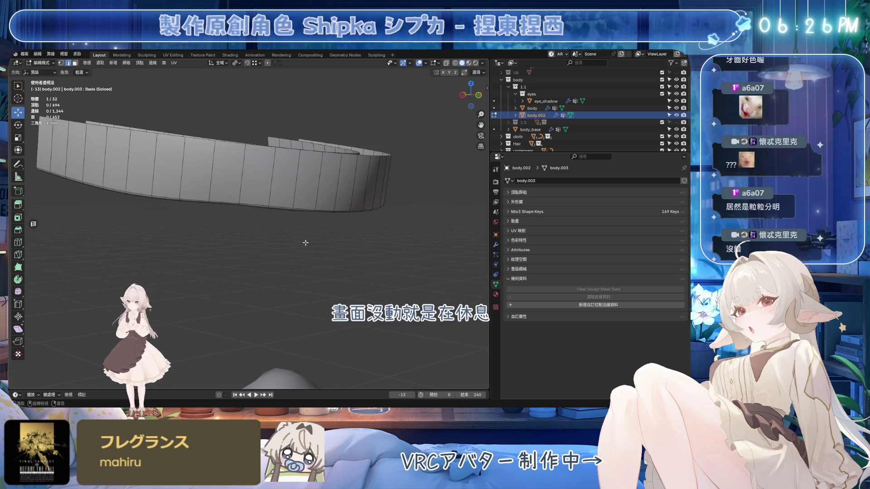
pyautogui.keyDown('alt'); pyautogui.click(140, 179); pyautogui.keyUp('alt')
pyautogui.moveTo(140, 179)
pyautogui.mouseDown(button='middle')
pyautogui.moveTo(290, 163)
pyautogui.moveTo(319, 232)
pyautogui.moveTo(335, 319)
pyautogui.mouseUp(button='middle')
pyautogui.keyDown('alt'); pyautogui.keyDown('shift'); pyautogui.click(290, 163); pyautogui.keyUp('shift'); pyautogui.keyUp('alt')
pyautogui.hotkey('ctrl', 'e')
pyautogui.click(335, 320)
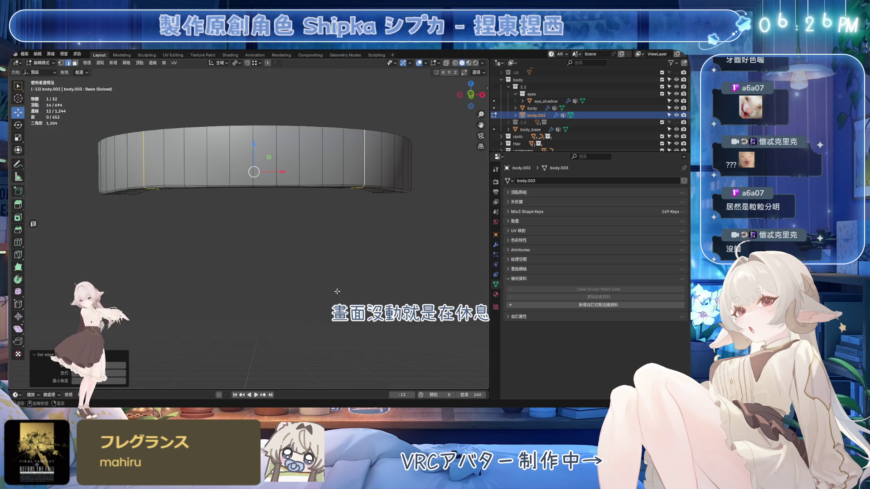
# Step: Apply Set Flow to three further band loops and clear the selection
pyautogui.keyDown('alt'); pyautogui.keyDown('shift'); pyautogui.click(341, 163); pyautogui.keyUp('shift'); pyautogui.keyUp('alt')
pyautogui.keyDown('alt'); pyautogui.keyDown('shift'); pyautogui.click(229, 167); pyautogui.keyUp('shift'); pyautogui.keyUp('alt')
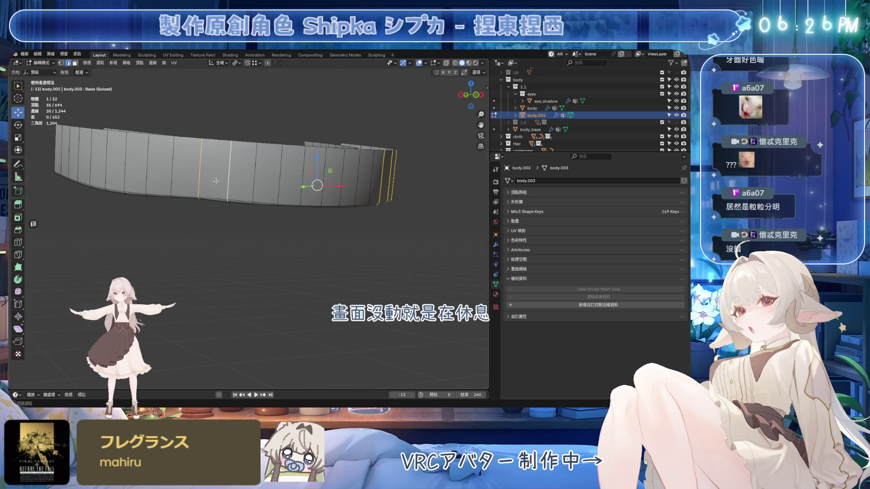
pyautogui.keyDown('alt'); pyautogui.keyDown('shift'); pyautogui.click(173, 166); pyautogui.keyUp('shift'); pyautogui.keyUp('alt')
pyautogui.moveTo(173, 166); pyautogui.dragTo(299, 267, button='middle')
pyautogui.hotkey('ctrl', 'e')
pyautogui.click(299, 313)
pyautogui.hotkey('alt', 'a')
pyautogui.moveTo(299, 312)
pyautogui.mouseDown(button='middle')
pyautogui.moveTo(272, 254)
pyautogui.moveTo(281, 218)
pyautogui.mouseUp(button='middle')
# Step: Inspect the smoothed band with overlays off, then unhide all geometry and restore the overlays
pyautogui.click(419, 63)
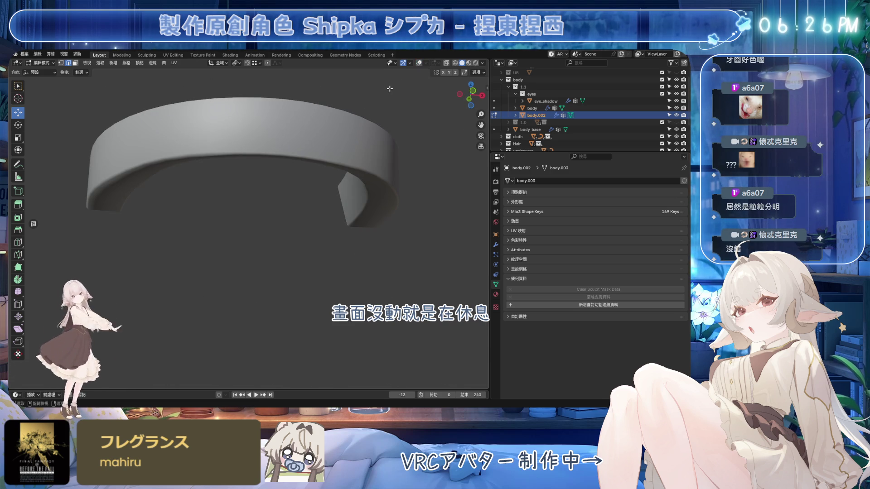
pyautogui.moveTo(333, 240)
pyautogui.mouseDown(button='middle')
pyautogui.moveTo(402, 242)
pyautogui.moveTo(278, 227)
pyautogui.moveTo(316, 231)
pyautogui.moveTo(334, 261)
pyautogui.moveTo(315, 196)
pyautogui.mouseUp(button='middle')
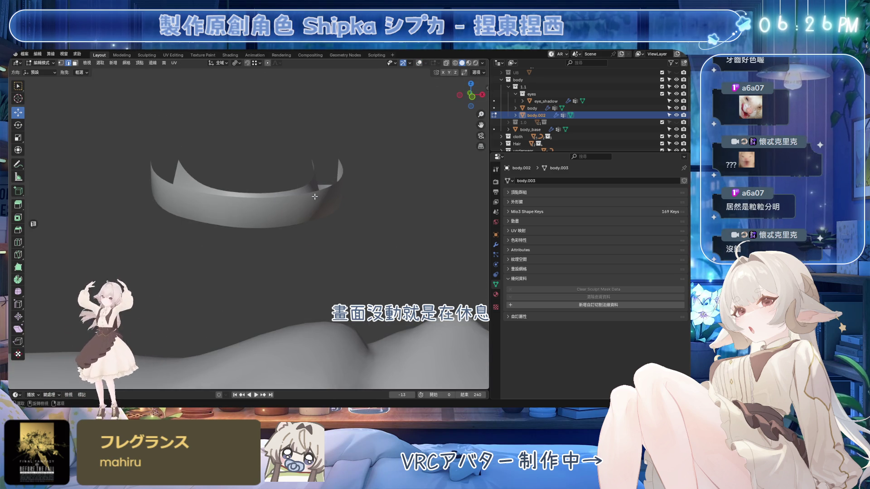
pyautogui.hotkey('alt', 'h')
pyautogui.moveTo(252, 216)
pyautogui.mouseDown(button='middle')
pyautogui.moveTo(359, 241)
pyautogui.moveTo(429, 233)
pyautogui.moveTo(417, 71)
pyautogui.mouseUp(button='middle')
pyautogui.click(419, 63)
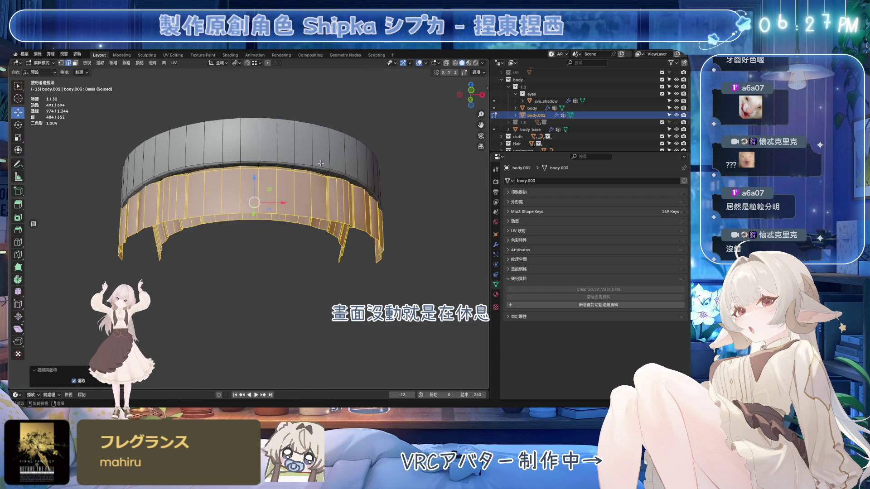
pyautogui.moveTo(313, 149); pyautogui.dragTo(314, 207, button='middle')
# Step: Select the lower and upper teeth ring, hide everything else, and frame it
pyautogui.hotkey('alt', 'a')
pyautogui.press('l')
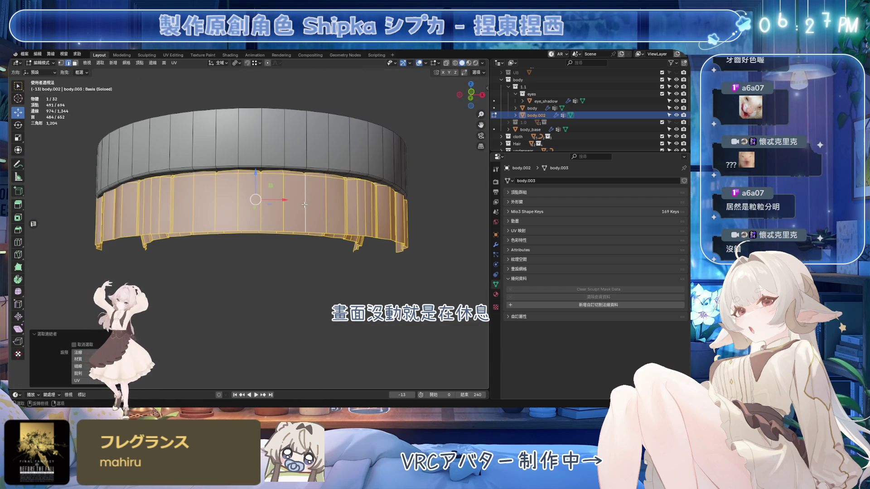
pyautogui.press('l')
pyautogui.hotkey('shift', 'h')
pyautogui.press('KP_Decimal')
pyautogui.hotkey('alt', 'a')
pyautogui.scroll(3, 248, 248)
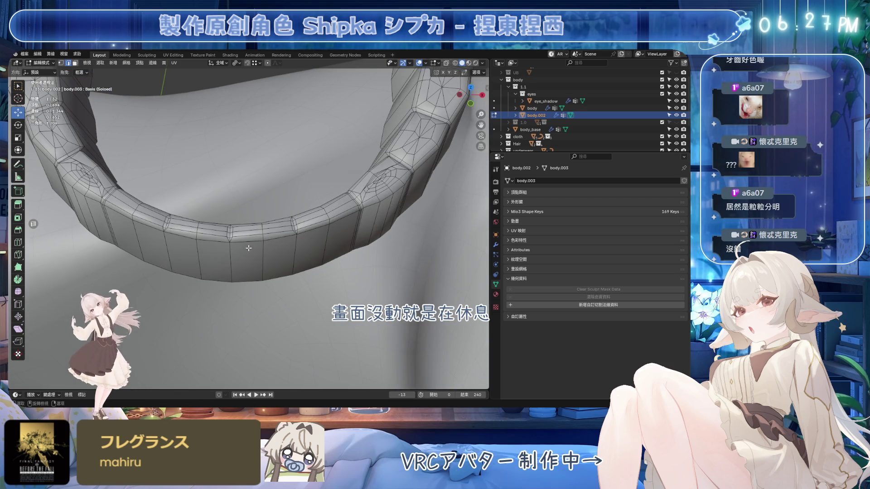
# Step: Dissolve a full loop around the ring's cross-section
pyautogui.moveTo(236, 234); pyautogui.dragTo(267, 274, button='middle')
pyautogui.scroll(2, 267, 275)
pyautogui.keyDown('alt'); pyautogui.keyDown('shift'); pyautogui.click(268, 276); pyautogui.keyUp('shift'); pyautogui.keyUp('alt')
pyautogui.moveTo(167, 254); pyautogui.dragTo(243, 246, button='middle')
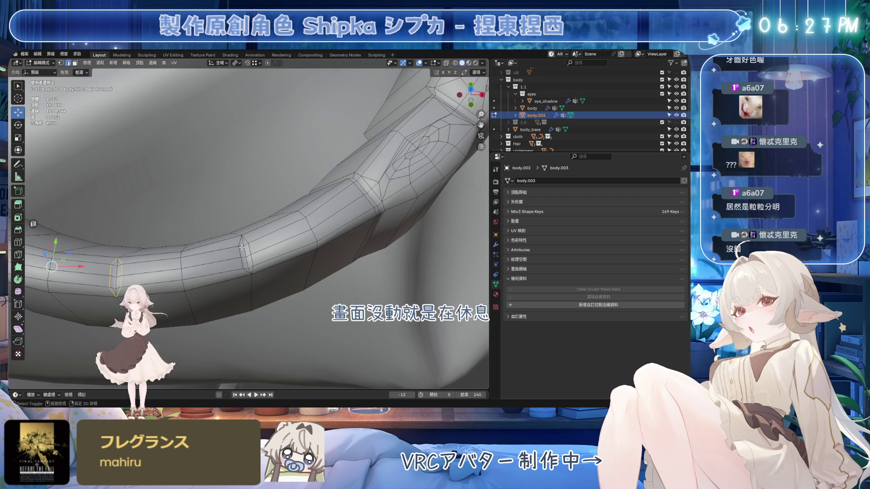
pyautogui.hotkey('ctrl', 'x')
# Step: Dissolve several edge loops on the right and left tooth columns
pyautogui.moveTo(313, 219); pyautogui.dragTo(265, 222, button='middle')
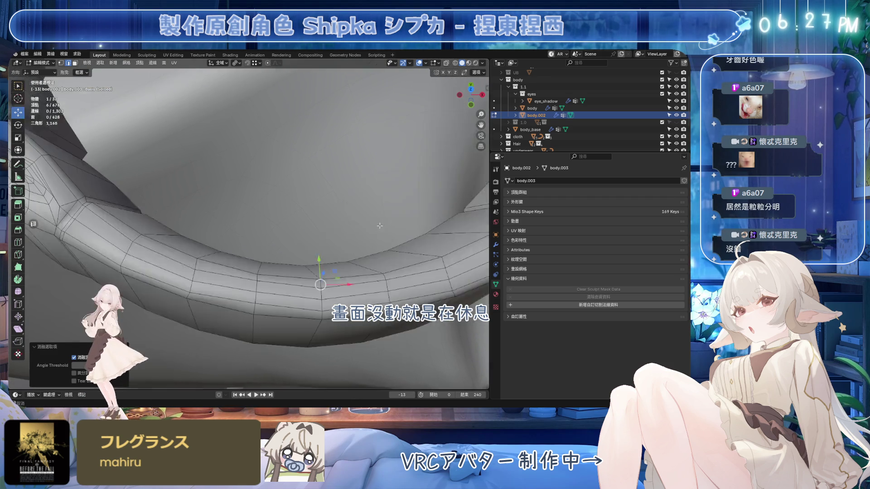
pyautogui.scroll(-6, 265, 222)
pyautogui.scroll(2, 272, 210)
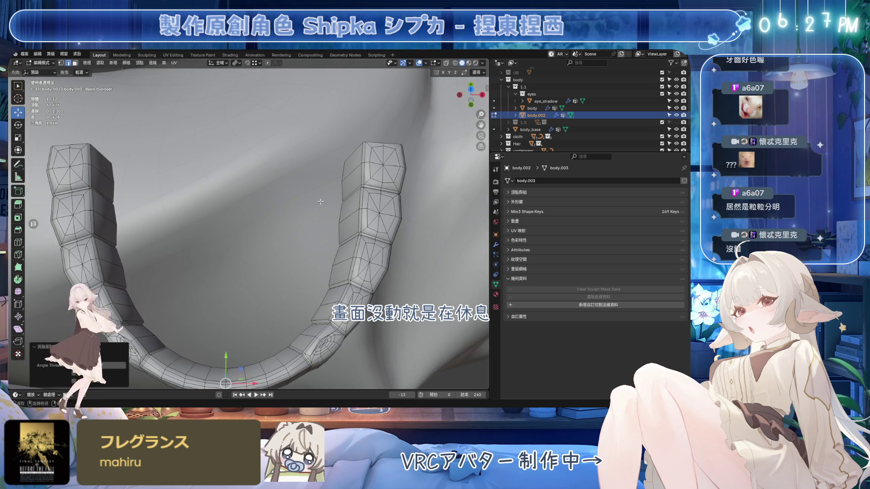
pyautogui.keyDown('alt'); pyautogui.click(364, 169); pyautogui.keyUp('alt')
pyautogui.keyDown('alt'); pyautogui.keyDown('shift'); pyautogui.click(366, 209); pyautogui.keyUp('shift'); pyautogui.keyUp('alt')
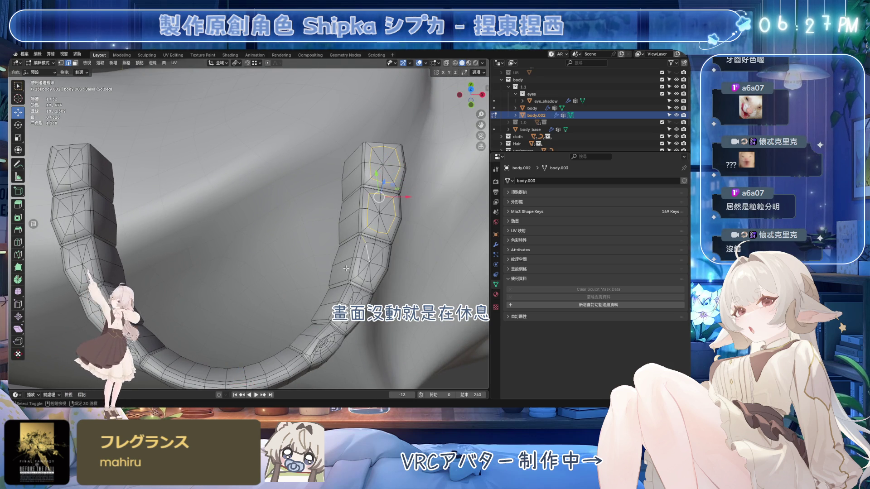
pyautogui.moveTo(346, 268); pyautogui.dragTo(365, 210, button='middle')
pyautogui.keyDown('alt'); pyautogui.keyDown('shift'); pyautogui.click(358, 217); pyautogui.keyUp('shift'); pyautogui.keyUp('alt')
pyautogui.moveTo(345, 265); pyautogui.dragTo(171, 123, button='middle')
pyautogui.keyDown('alt'); pyautogui.keyDown('shift'); pyautogui.click(159, 143); pyautogui.keyUp('shift'); pyautogui.keyUp('alt')
pyautogui.keyDown('alt'); pyautogui.keyDown('shift'); pyautogui.click(158, 143); pyautogui.keyUp('shift'); pyautogui.keyUp('alt')
pyautogui.keyDown('alt'); pyautogui.keyDown('shift'); pyautogui.click(173, 219); pyautogui.keyUp('shift'); pyautogui.keyUp('alt')
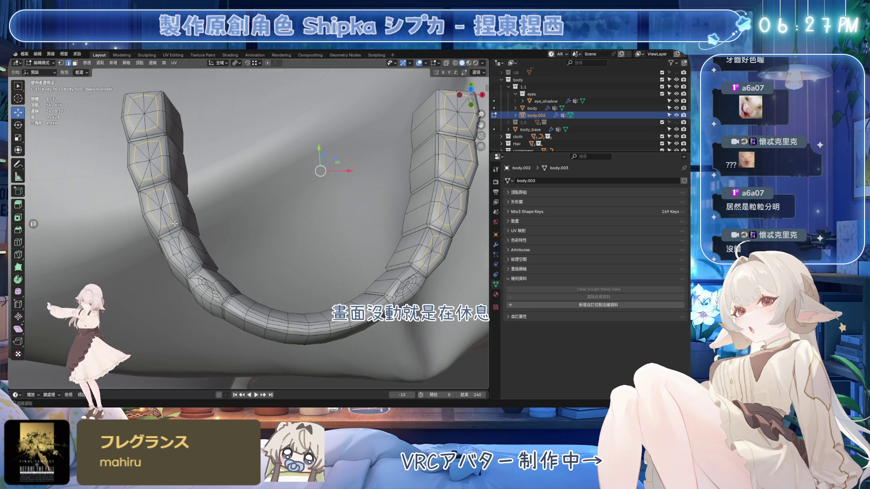
pyautogui.keyDown('alt'); pyautogui.keyDown('shift'); pyautogui.click(181, 245); pyautogui.keyUp('shift'); pyautogui.keyUp('alt')
pyautogui.hotkey('ctrl', 'x')
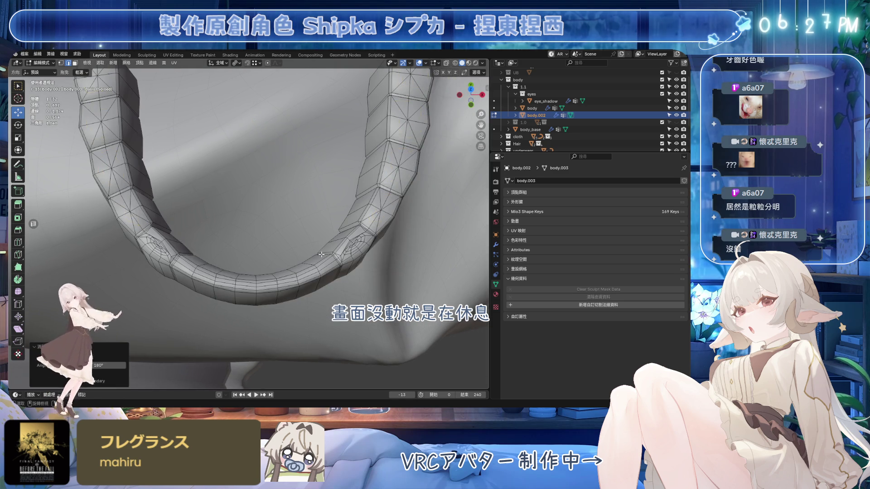
# Step: Dissolve additional edges on the tooth mesh
pyautogui.scroll(-3, 317, 254)
pyautogui.scroll(5, 299, 245)
pyautogui.moveTo(299, 245); pyautogui.dragTo(290, 240, button='middle')
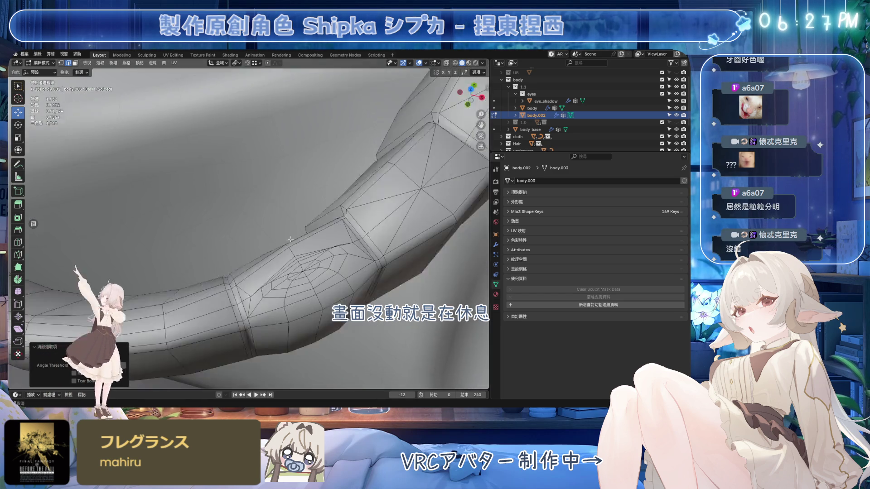
pyautogui.scroll(3, 290, 240)
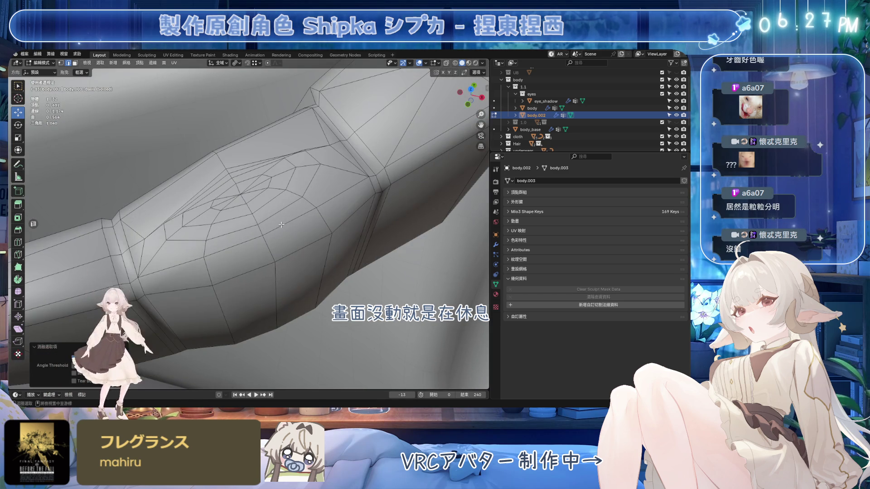
pyautogui.keyDown('alt'); pyautogui.click(233, 188); pyautogui.keyUp('alt')
pyautogui.hotkey('ctrl', 'x')
# Step: Dissolve the edge loop around the tooth hole
pyautogui.scroll(-4, 247, 193)
pyautogui.moveTo(247, 194); pyautogui.dragTo(265, 221, button='middle')
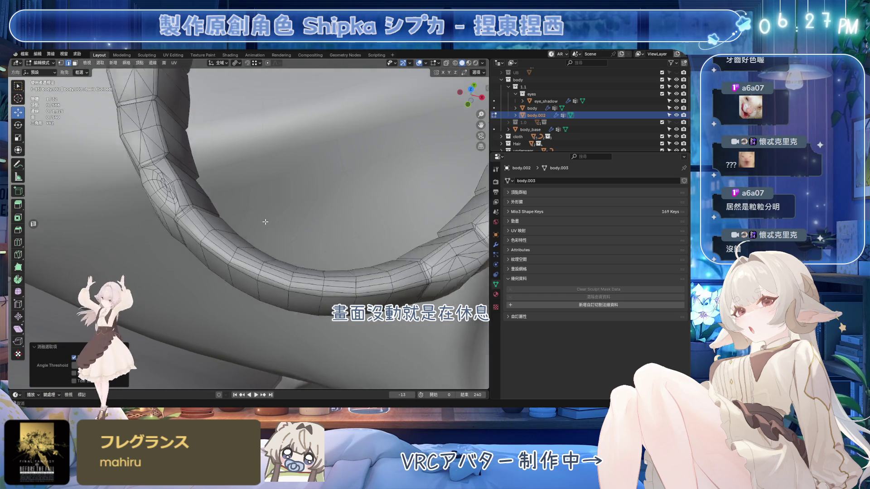
pyautogui.scroll(3, 193, 235)
pyautogui.keyDown('alt'); pyautogui.click(199, 232); pyautogui.keyUp('alt')
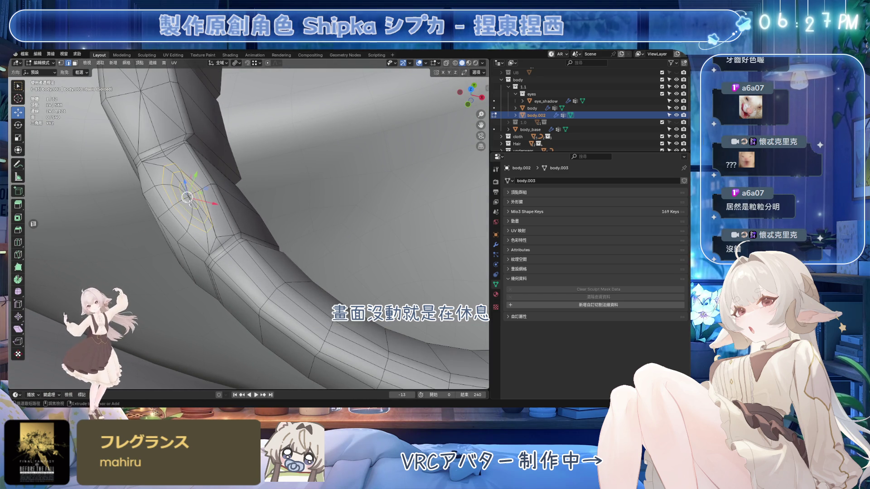
pyautogui.hotkey('ctrl', 'x')
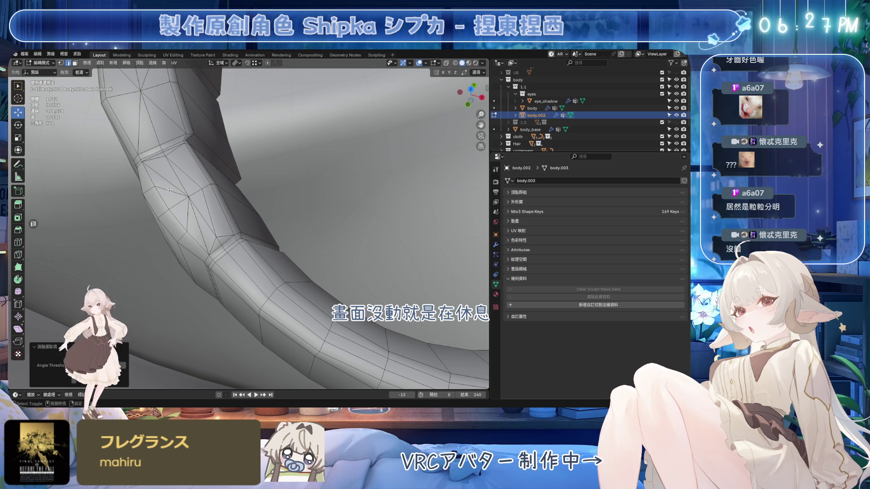
# Step: Dissolve the short edge paths near the hole
pyautogui.keyDown('alt'); pyautogui.click(170, 190); pyautogui.keyUp('alt')
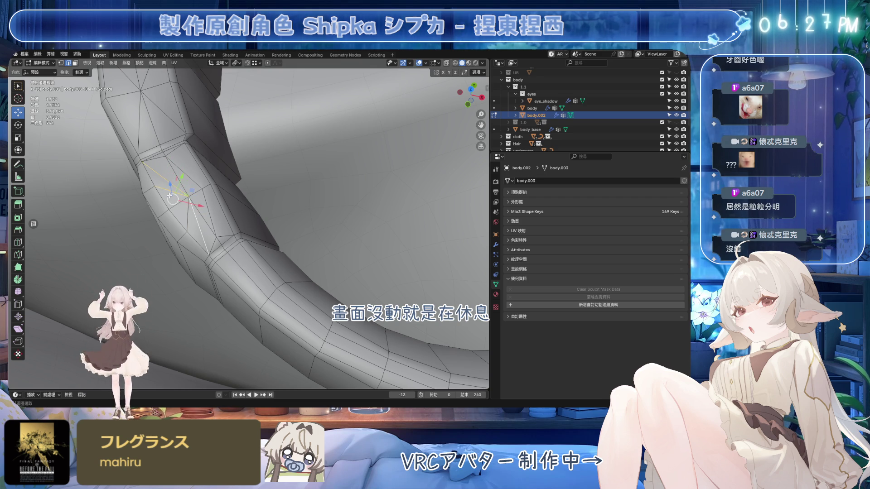
pyautogui.hotkey('ctrl', 'x')
pyautogui.keyDown('alt'); pyautogui.click(184, 203); pyautogui.keyUp('alt')
pyautogui.hotkey('ctrl', 'x')
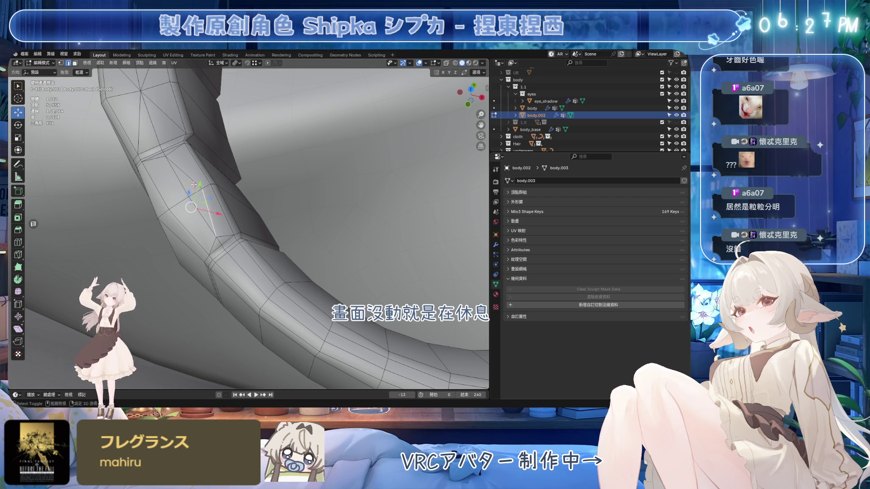
pyautogui.keyDown('alt'); pyautogui.click(169, 160); pyautogui.keyUp('alt')
pyautogui.keyDown('alt'); pyautogui.click(223, 236); pyautogui.keyUp('alt')
pyautogui.hotkey('ctrl', 'x')
# Step: Dissolve more edge paths and single edges toward the lower left
pyautogui.moveTo(224, 236); pyautogui.dragTo(313, 224, button='middle')
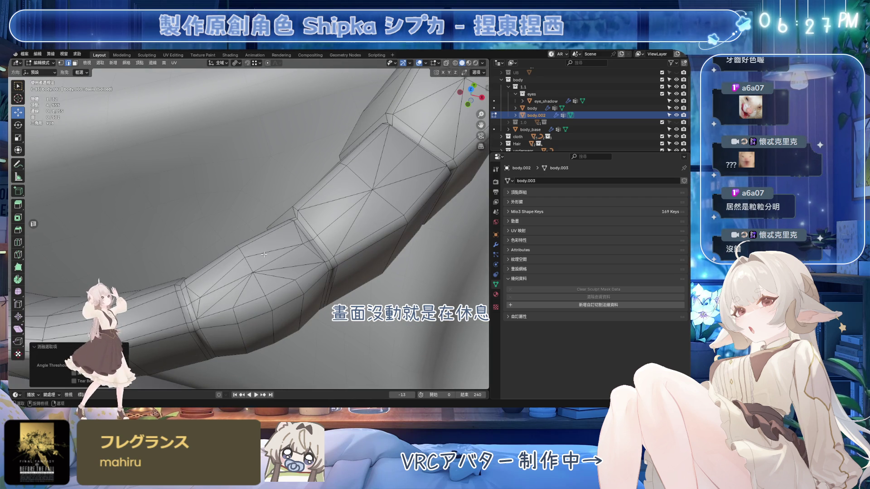
pyautogui.keyDown('alt'); pyautogui.click(231, 294); pyautogui.keyUp('alt')
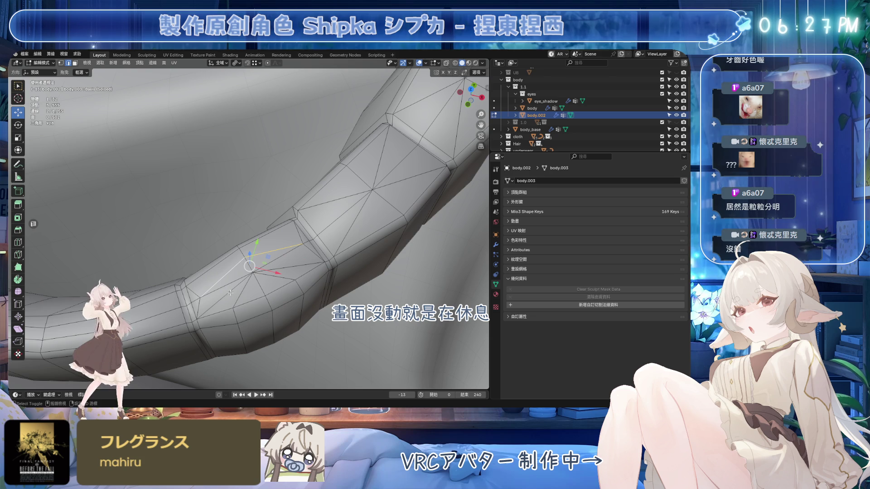
pyautogui.hotkey('ctrl', 'x')
pyautogui.keyDown('alt'); pyautogui.click(279, 270); pyautogui.keyUp('alt')
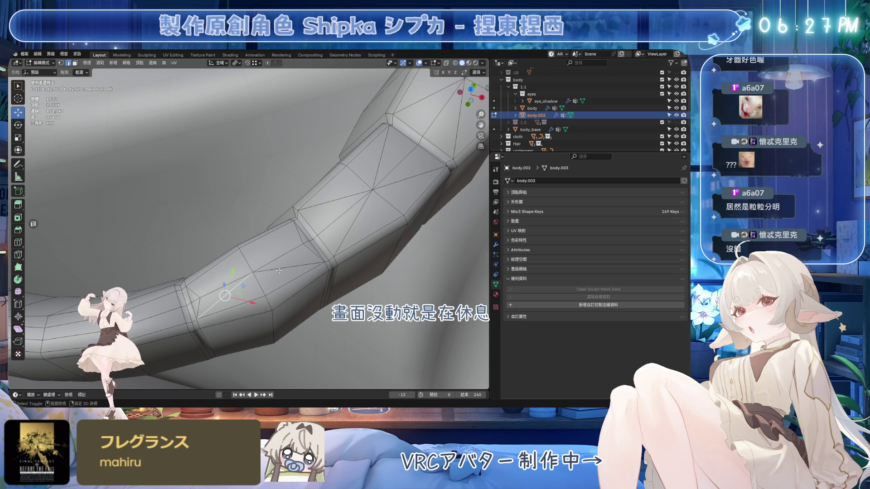
pyautogui.hotkey('ctrl', 'x')
pyautogui.keyDown('alt'); pyautogui.click(199, 303); pyautogui.keyUp('alt')
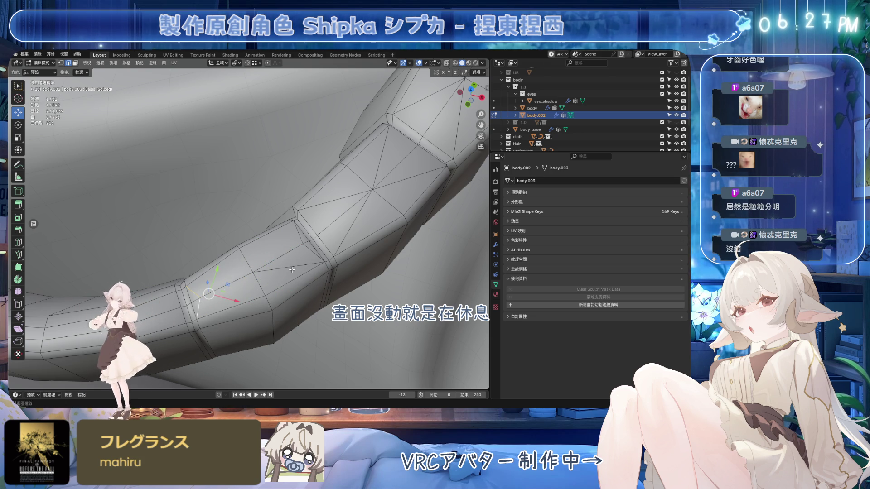
pyautogui.keyDown('shift'); pyautogui.click(292, 268); pyautogui.keyUp('shift')
pyautogui.hotkey('ctrl', 'x')
# Step: Select scattered edges around the tube and dissolve them
pyautogui.moveTo(308, 248)
pyautogui.mouseDown(button='middle')
pyautogui.moveTo(392, 257)
pyautogui.moveTo(311, 234)
pyautogui.mouseUp(button='middle')
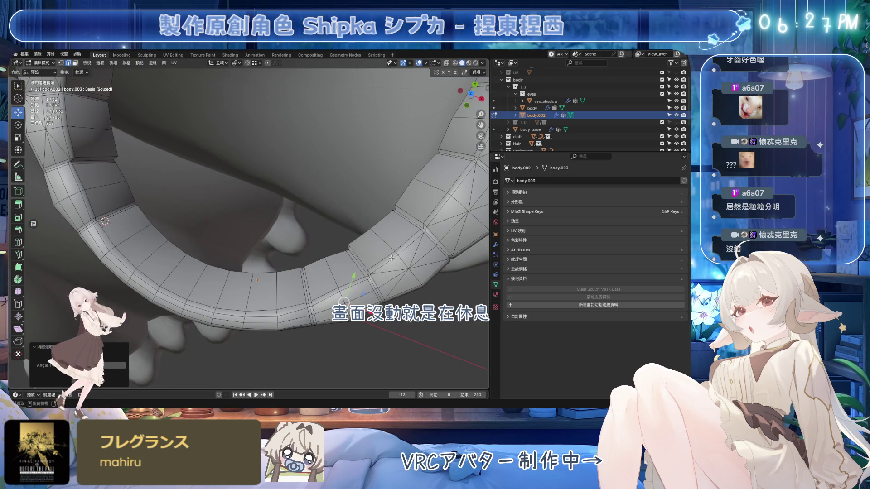
pyautogui.click(392, 262)
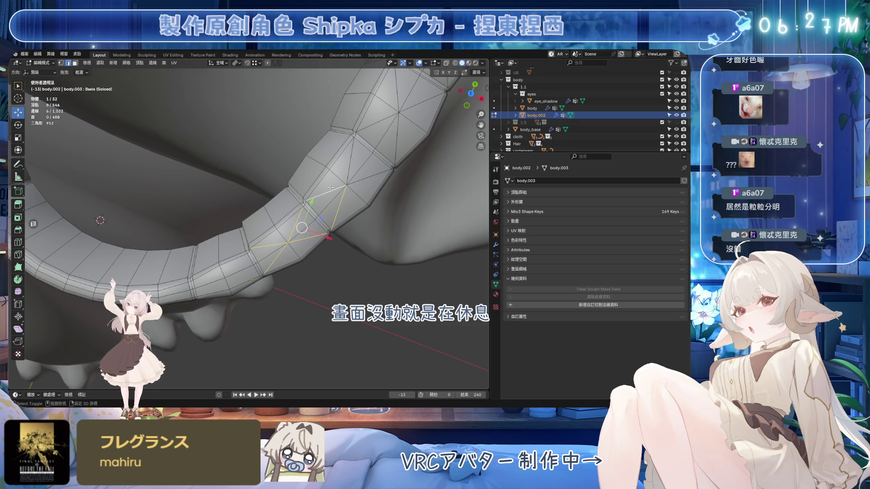
pyautogui.keyDown('shift'); pyautogui.click(366, 177); pyautogui.keyUp('shift')
pyautogui.keyDown('shift'); pyautogui.moveTo(366, 178); pyautogui.dragTo(268, 234, button='middle'); pyautogui.keyUp('shift')
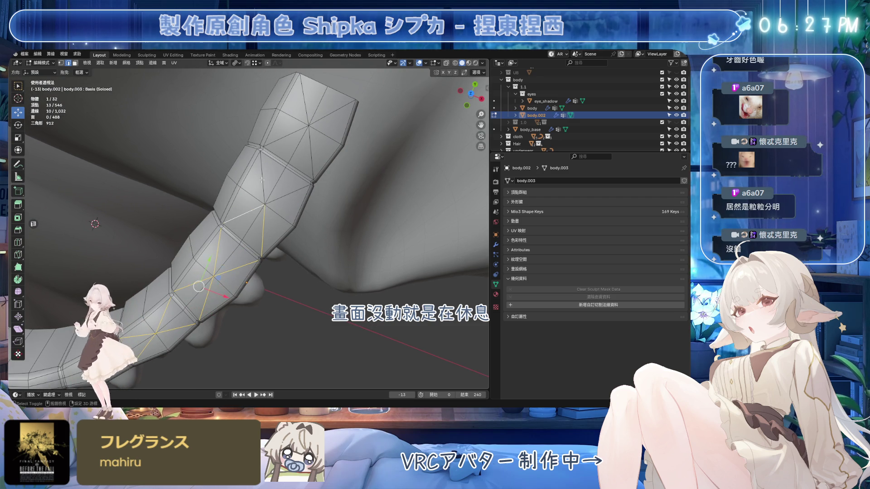
pyautogui.keyDown('shift'); pyautogui.click(303, 105); pyautogui.keyUp('shift')
pyautogui.moveTo(303, 105); pyautogui.dragTo(243, 121, button='middle')
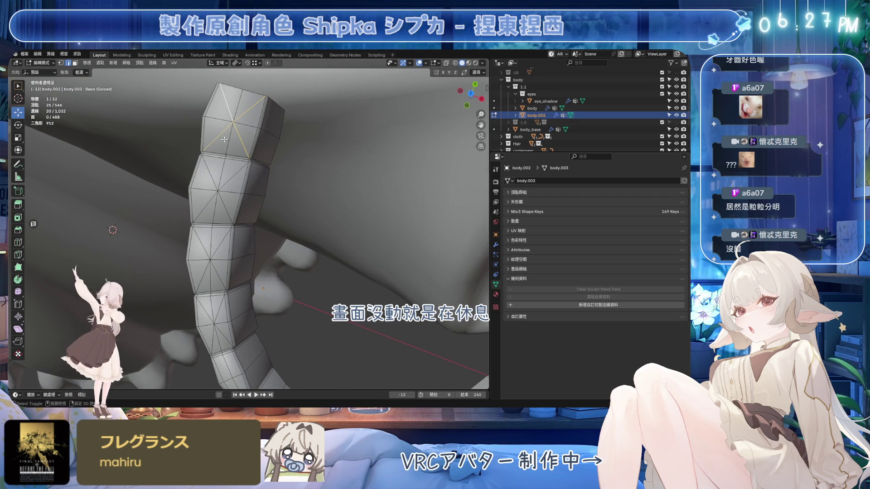
pyautogui.keyDown('shift'); pyautogui.click(237, 179); pyautogui.keyUp('shift')
pyautogui.moveTo(237, 179); pyautogui.dragTo(213, 189, button='middle')
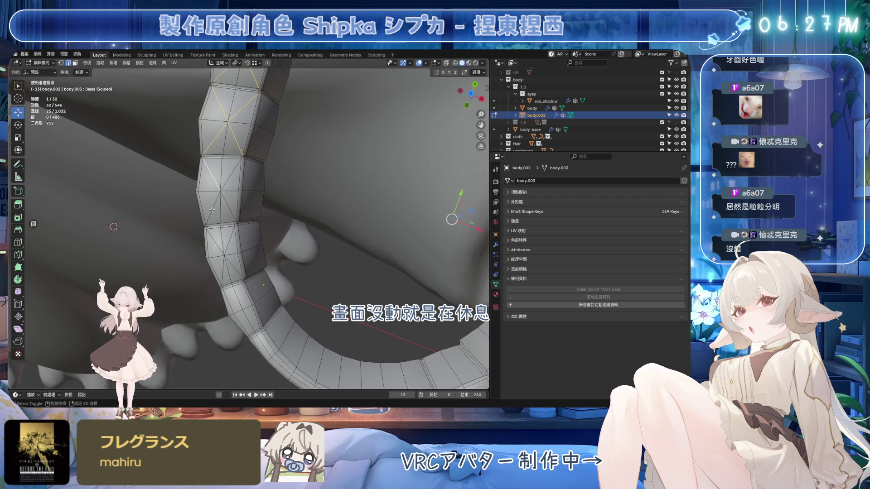
pyautogui.click(214, 232)
pyautogui.keyDown('shift'); pyautogui.click(221, 261); pyautogui.keyUp('shift')
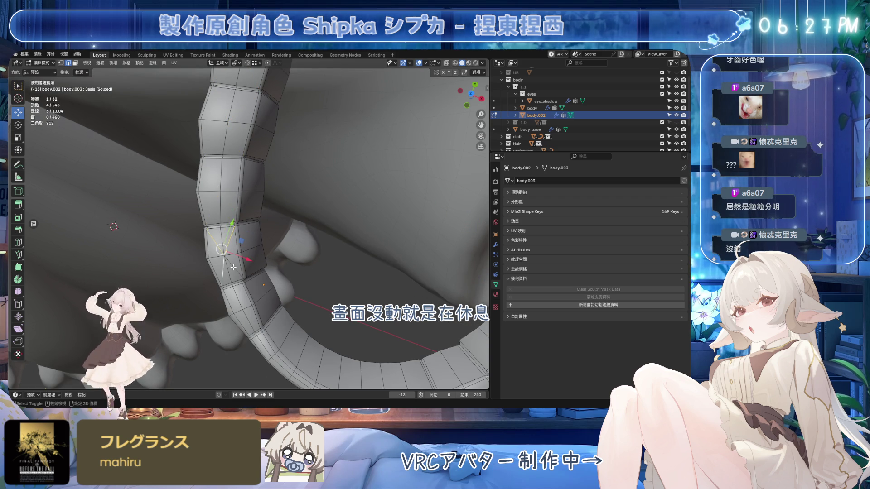
pyautogui.hotkey('ctrl', 'x')
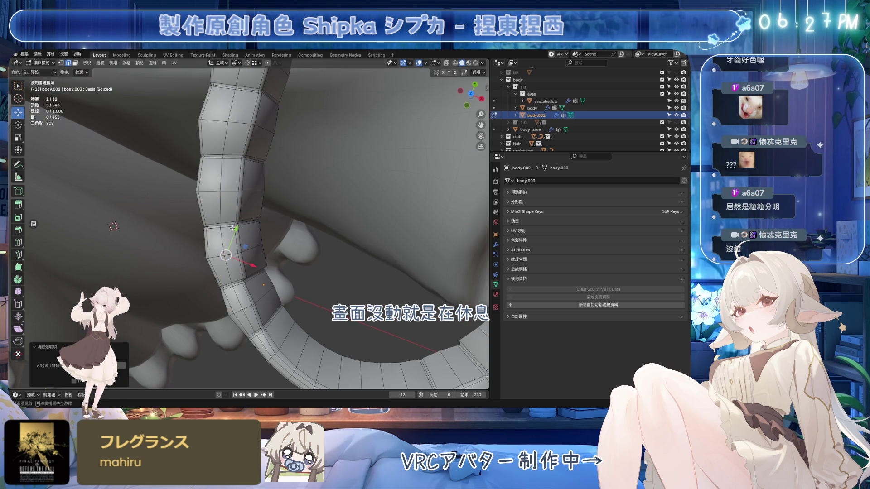
# Step: Select nine edge loops across the tube and dissolve them all at once
pyautogui.keyDown('alt'); pyautogui.click(233, 228); pyautogui.keyUp('alt')
pyautogui.keyDown('alt'); pyautogui.keyDown('shift'); pyautogui.click(236, 158); pyautogui.keyUp('shift'); pyautogui.keyUp('alt')
pyautogui.moveTo(236, 158)
pyautogui.mouseDown(button='middle')
pyautogui.moveTo(244, 153)
pyautogui.moveTo(206, 197)
pyautogui.mouseUp(button='middle')
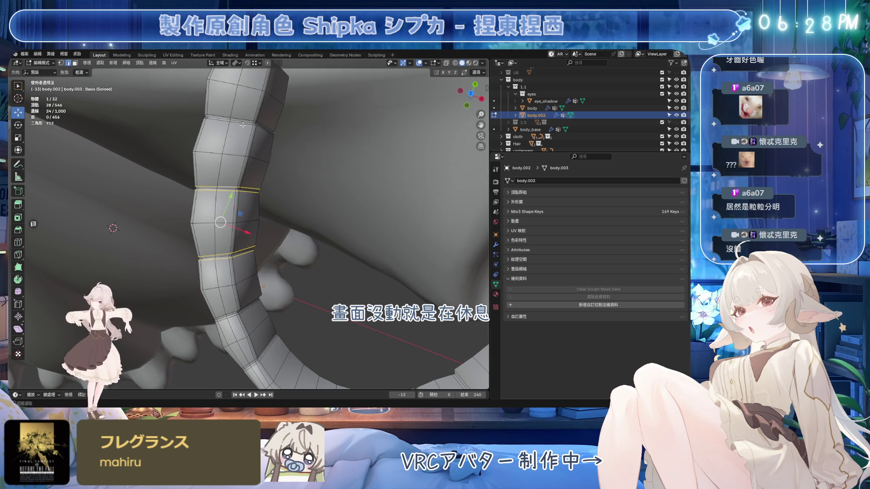
pyautogui.keyDown('alt'); pyautogui.keyDown('shift'); pyautogui.click(243, 125); pyautogui.keyUp('shift'); pyautogui.keyUp('alt')
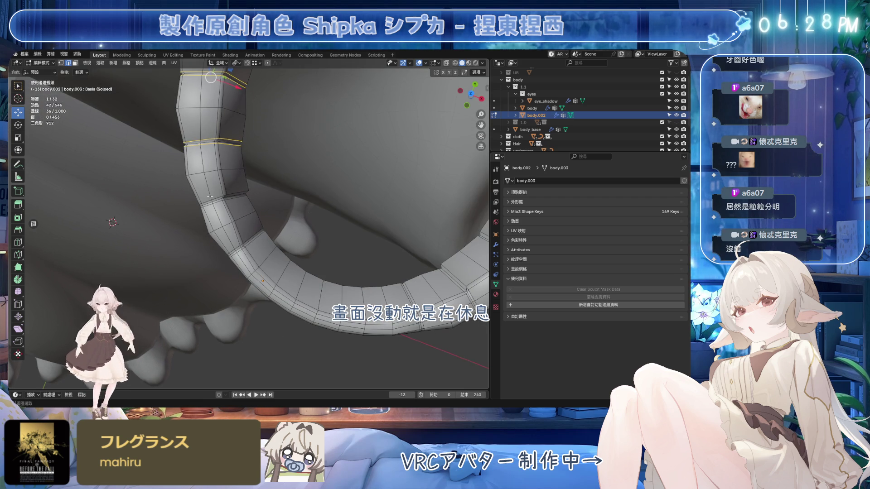
pyautogui.keyDown('alt'); pyautogui.keyDown('shift'); pyautogui.click(217, 205); pyautogui.keyUp('shift'); pyautogui.keyUp('alt')
pyautogui.keyDown('alt'); pyautogui.keyDown('shift'); pyautogui.click(237, 246); pyautogui.keyUp('shift'); pyautogui.keyUp('alt')
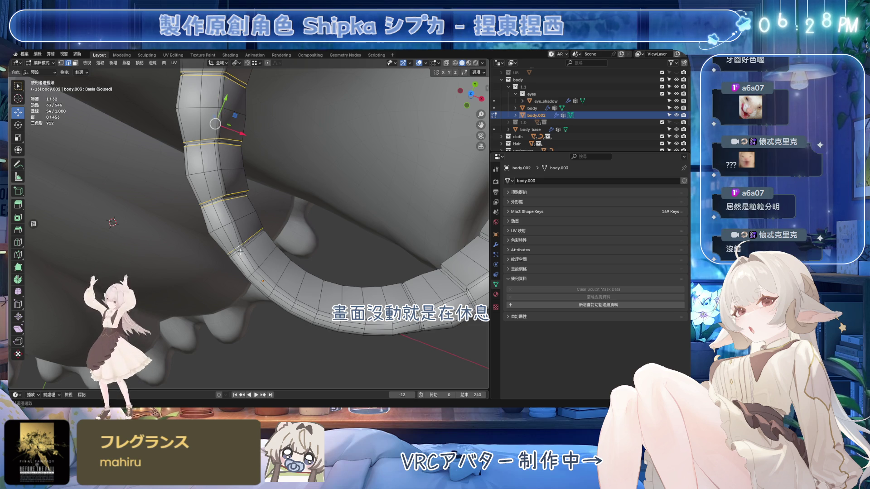
pyautogui.moveTo(236, 246); pyautogui.dragTo(319, 236, button='middle')
pyautogui.keyDown('alt'); pyautogui.keyDown('shift'); pyautogui.click(218, 286); pyautogui.keyUp('shift'); pyautogui.keyUp('alt')
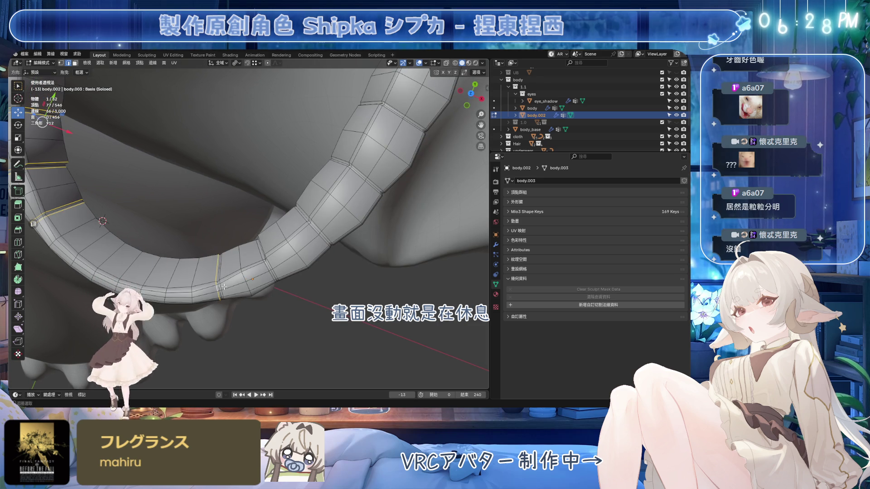
pyautogui.keyDown('alt'); pyautogui.keyDown('shift'); pyautogui.click(265, 266); pyautogui.keyUp('shift'); pyautogui.keyUp('alt')
pyautogui.keyDown('alt'); pyautogui.keyDown('shift'); pyautogui.click(315, 224); pyautogui.keyUp('shift'); pyautogui.keyUp('alt')
pyautogui.moveTo(314, 224); pyautogui.dragTo(280, 223, button='middle')
pyautogui.keyDown('alt'); pyautogui.keyDown('shift'); pyautogui.click(280, 223); pyautogui.keyUp('shift'); pyautogui.keyUp('alt')
pyautogui.scroll(-3, 315, 162)
pyautogui.hotkey('ctrl', 'x')
pyautogui.moveTo(316, 161)
pyautogui.mouseDown(button='middle')
pyautogui.moveTo(329, 190)
pyautogui.moveTo(310, 243)
pyautogui.moveTo(370, 164)
pyautogui.mouseUp(button='middle')
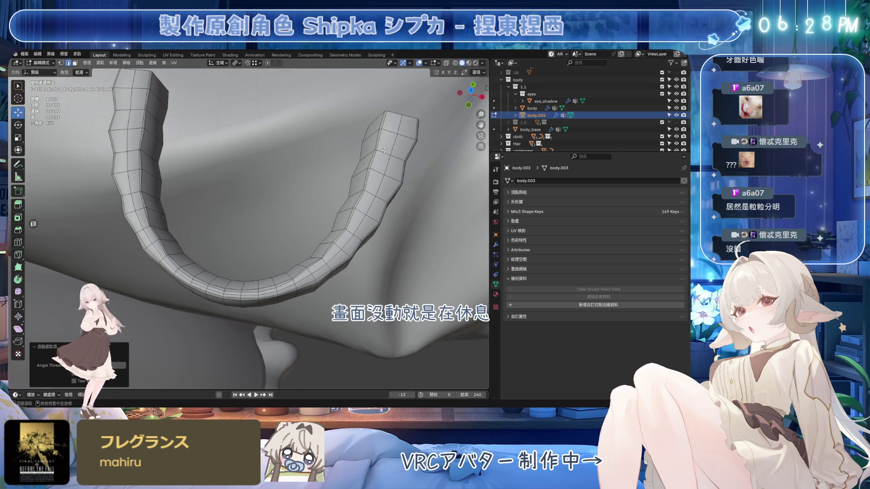
# Step: From the front view, apply Set Flow to two vertical edge loops on the teeth strip
pyautogui.press('KP_1')
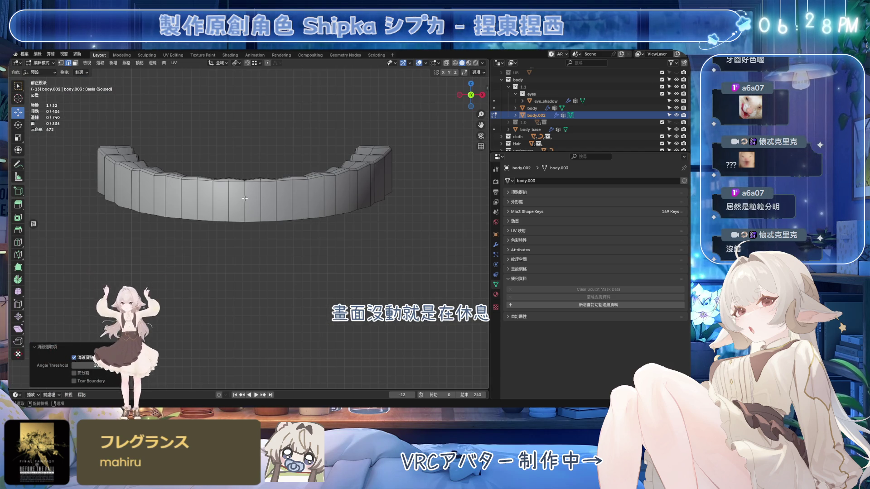
pyautogui.keyDown('alt'); pyautogui.click(230, 198); pyautogui.keyUp('alt')
pyautogui.keyDown('alt'); pyautogui.keyDown('shift'); pyautogui.click(261, 195); pyautogui.keyUp('shift'); pyautogui.keyUp('alt')
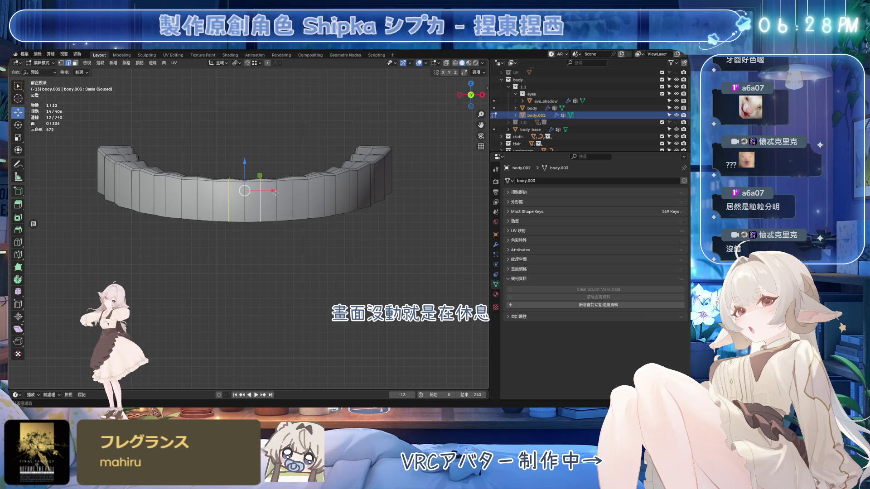
pyautogui.rightClick(271, 198)
pyautogui.click(302, 204)
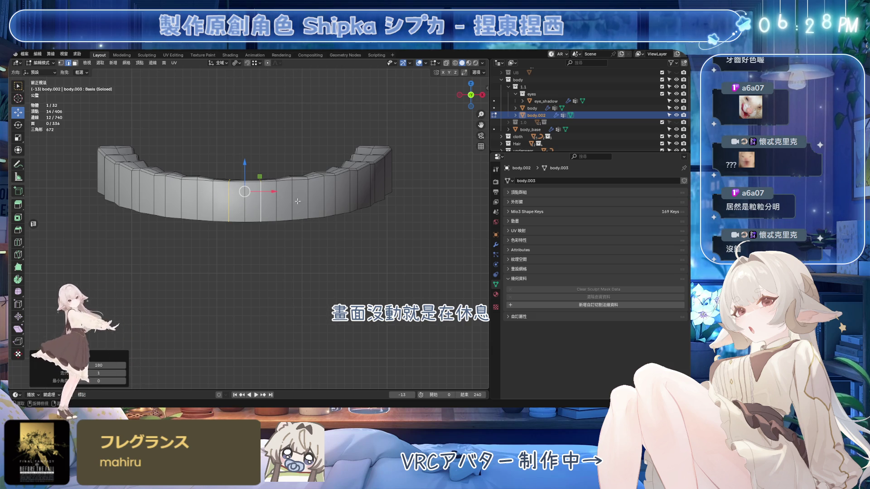
# Step: Reselect the outer pair of edge loops and apply Set Flow to them
pyautogui.keyDown('alt'); pyautogui.click(292, 195); pyautogui.keyUp('alt')
pyautogui.keyDown('alt'); pyautogui.keyDown('shift'); pyautogui.click(197, 194); pyautogui.keyUp('shift'); pyautogui.keyUp('alt')
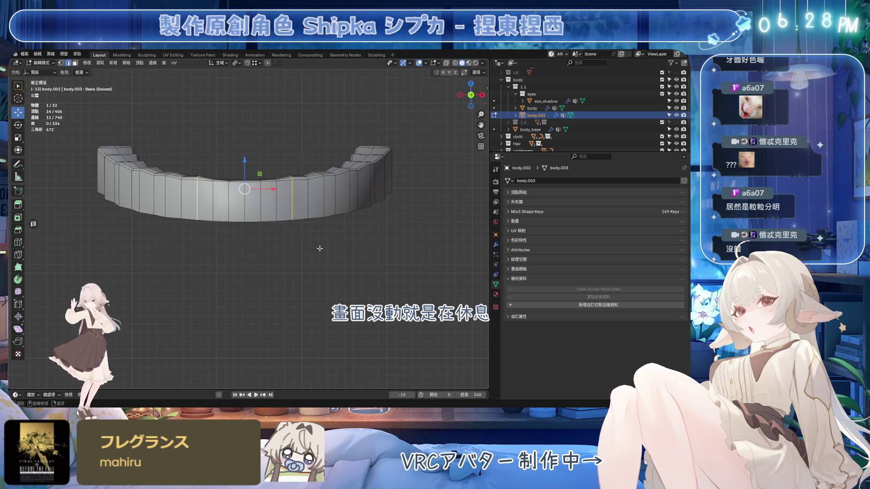
pyautogui.hotkey('ctrl', 'z')
pyautogui.hotkey('ctrl', 'z')
pyautogui.hotkey('ctrl', 'shift', 'z')
pyautogui.hotkey('ctrl', 'shift', 'z')
pyautogui.rightClick(333, 288)
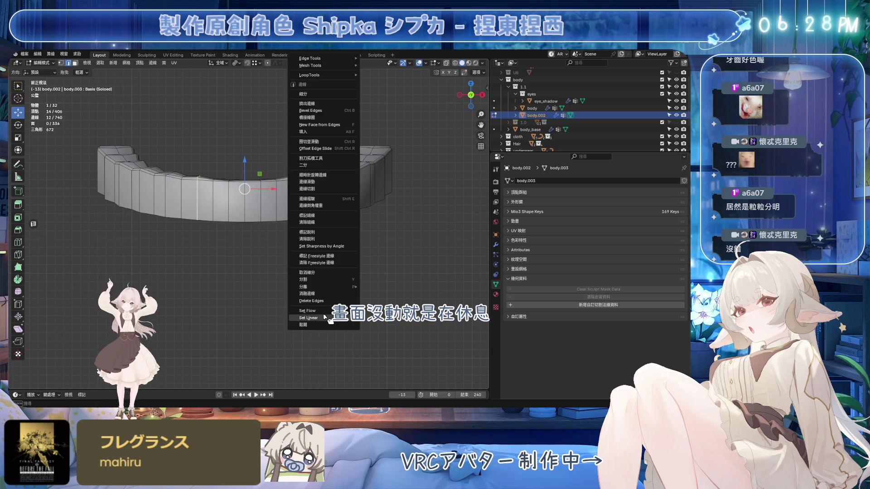
pyautogui.click(326, 301)
pyautogui.hotkey('ctrl', 'z')
pyautogui.rightClick(343, 288)
pyautogui.click(317, 311)
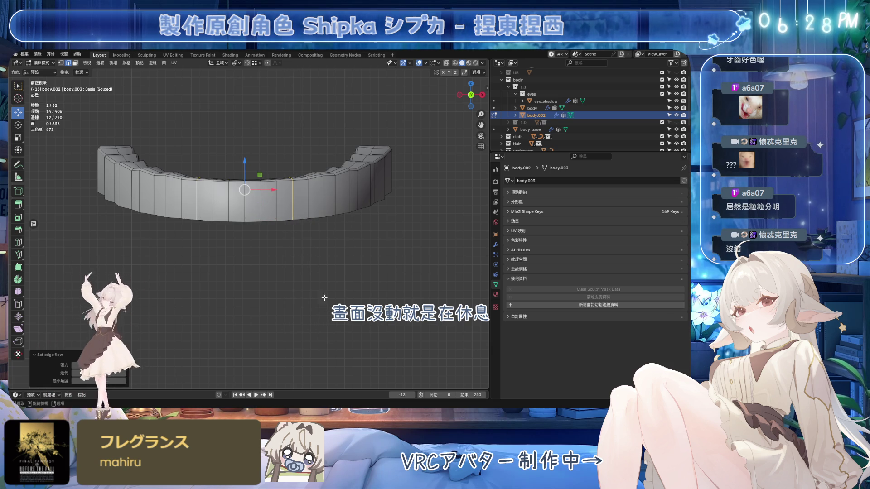
# Step: Apply Set Flow to another pair of edge loops on the strip
pyautogui.keyDown('alt'); pyautogui.click(319, 191); pyautogui.keyUp('alt')
pyautogui.keyDown('alt'); pyautogui.keyDown('shift'); pyautogui.click(164, 191); pyautogui.keyUp('shift'); pyautogui.keyUp('alt')
pyautogui.rightClick(317, 311)
pyautogui.click(317, 310)
# Step: Select six more edge loops along the strip and apply Set Flow to them
pyautogui.moveTo(343, 259)
pyautogui.mouseDown(button='middle')
pyautogui.moveTo(347, 199)
pyautogui.moveTo(191, 181)
pyautogui.mouseUp(button='middle')
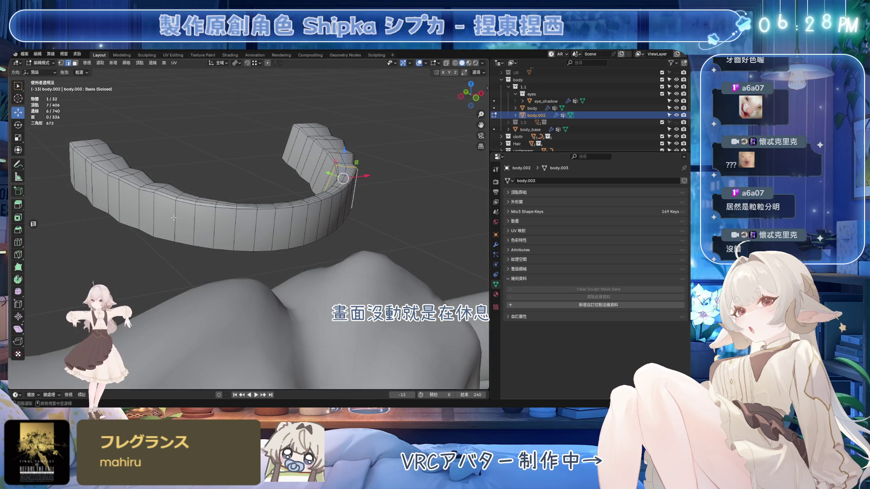
pyautogui.keyDown('alt'); pyautogui.keyDown('shift'); pyautogui.click(87, 176); pyautogui.keyUp('shift'); pyautogui.keyUp('alt')
pyautogui.keyDown('alt'); pyautogui.keyDown('shift'); pyautogui.click(104, 181); pyautogui.keyUp('shift'); pyautogui.keyUp('alt')
pyautogui.keyDown('alt'); pyautogui.keyDown('shift'); pyautogui.click(91, 172); pyautogui.keyUp('shift'); pyautogui.keyUp('alt')
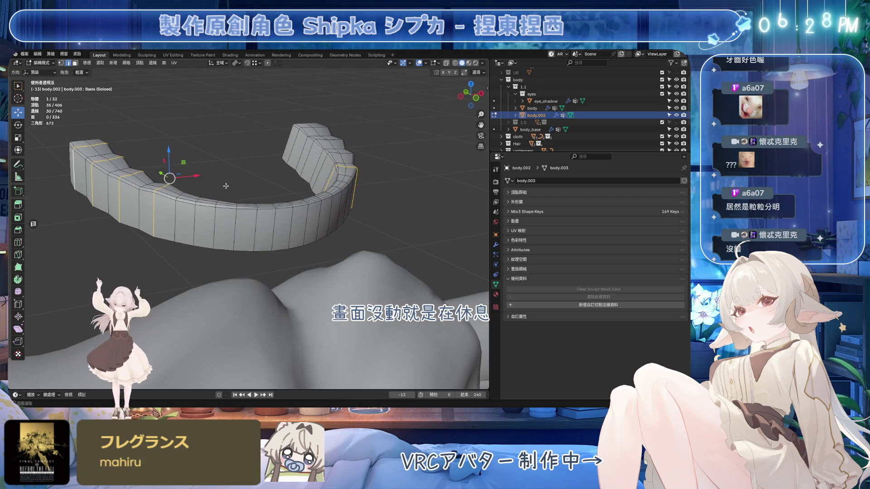
pyautogui.moveTo(91, 172); pyautogui.dragTo(278, 203, button='middle')
pyautogui.keyDown('alt'); pyautogui.keyDown('shift'); pyautogui.click(354, 204); pyautogui.keyUp('shift'); pyautogui.keyUp('alt')
pyautogui.keyDown('alt'); pyautogui.keyDown('shift'); pyautogui.click(392, 193); pyautogui.keyUp('shift'); pyautogui.keyUp('alt')
pyautogui.keyDown('alt'); pyautogui.keyDown('shift'); pyautogui.click(419, 186); pyautogui.keyUp('shift'); pyautogui.keyUp('alt')
pyautogui.hotkey('ctrl', 'e')
pyautogui.click(424, 309)
# Step: Apply Set Flow to eight edge loops across the left and right arms of the U
pyautogui.moveTo(393, 262)
pyautogui.mouseDown(button='middle')
pyautogui.moveTo(273, 256)
pyautogui.moveTo(272, 136)
pyautogui.moveTo(272, 227)
pyautogui.moveTo(271, 157)
pyautogui.moveTo(253, 217)
pyautogui.moveTo(121, 187)
pyautogui.mouseUp(button='middle')
pyautogui.keyDown('alt'); pyautogui.keyDown('shift'); pyautogui.click(137, 182); pyautogui.keyUp('shift'); pyautogui.keyUp('alt')
pyautogui.keyDown('alt'); pyautogui.keyDown('shift'); pyautogui.click(134, 165); pyautogui.keyUp('shift'); pyautogui.keyUp('alt')
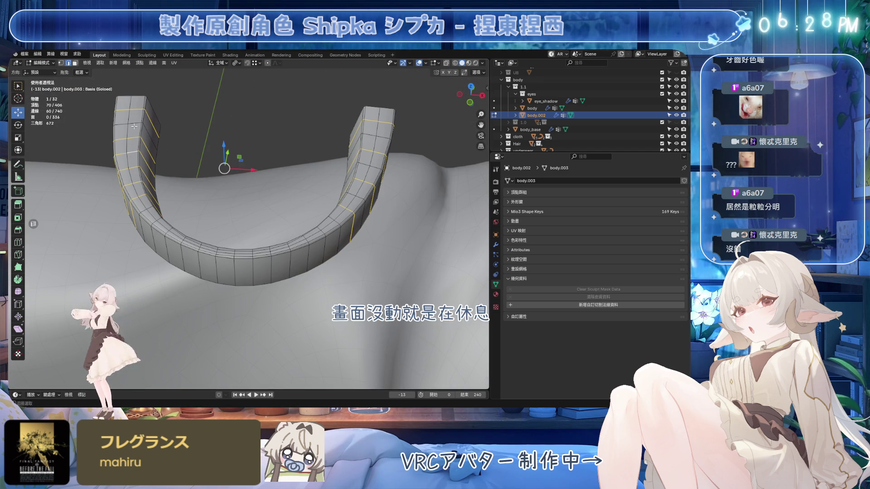
pyautogui.keyDown('alt'); pyautogui.keyDown('shift'); pyautogui.click(135, 136); pyautogui.keyUp('shift'); pyautogui.keyUp('alt')
pyautogui.keyDown('alt'); pyautogui.keyDown('shift'); pyautogui.click(371, 142); pyautogui.keyUp('shift'); pyautogui.keyUp('alt')
pyautogui.keyDown('alt'); pyautogui.keyDown('shift'); pyautogui.click(362, 171); pyautogui.keyUp('shift'); pyautogui.keyUp('alt')
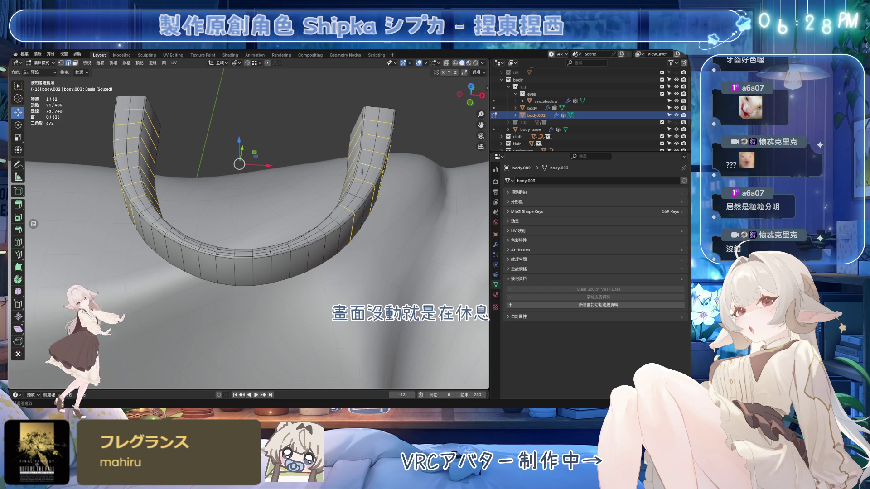
pyautogui.keyDown('alt'); pyautogui.keyDown('shift'); pyautogui.click(350, 196); pyautogui.keyUp('shift'); pyautogui.keyUp('alt')
pyautogui.keyDown('alt'); pyautogui.keyDown('shift'); pyautogui.click(331, 219); pyautogui.keyUp('shift'); pyautogui.keyUp('alt')
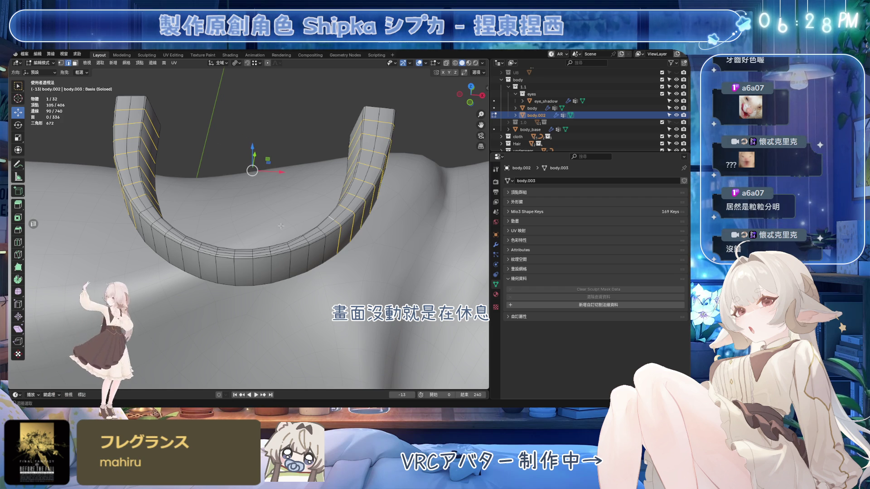
pyautogui.keyDown('alt'); pyautogui.keyDown('shift'); pyautogui.click(144, 210); pyautogui.keyUp('shift'); pyautogui.keyUp('alt')
pyautogui.rightClick(382, 297)
pyautogui.click(381, 297)
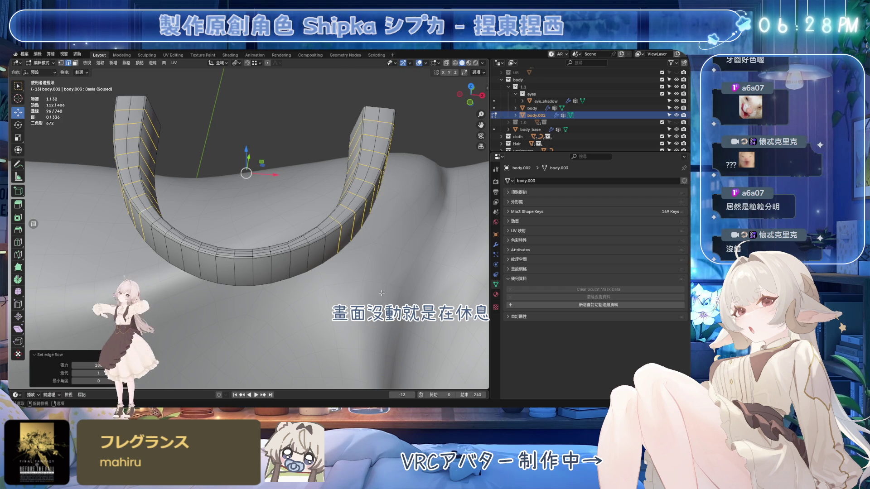
# Step: Set Flow on the loop running along the arch, then on two loops near the left end
pyautogui.hotkey('alt', 'a')
pyautogui.moveTo(381, 293)
pyautogui.mouseDown(button='middle')
pyautogui.moveTo(320, 165)
pyautogui.moveTo(199, 292)
pyautogui.mouseUp(button='middle')
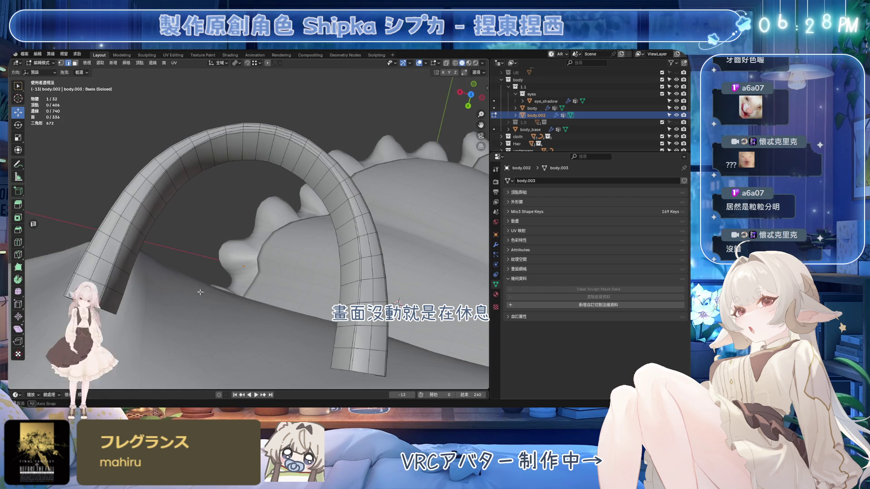
pyautogui.keyDown('alt'); pyautogui.click(143, 187); pyautogui.keyUp('alt')
pyautogui.rightClick(258, 321)
pyautogui.click(259, 321)
pyautogui.moveTo(259, 320)
pyautogui.mouseDown(button='middle')
pyautogui.moveTo(262, 213)
pyautogui.moveTo(209, 195)
pyautogui.mouseUp(button='middle')
pyautogui.keyDown('alt'); pyautogui.click(141, 177); pyautogui.keyUp('alt')
pyautogui.keyDown('alt'); pyautogui.keyDown('shift'); pyautogui.click(194, 200); pyautogui.keyUp('shift'); pyautogui.keyUp('alt')
pyautogui.rightClick(328, 311)
pyautogui.click(329, 310)
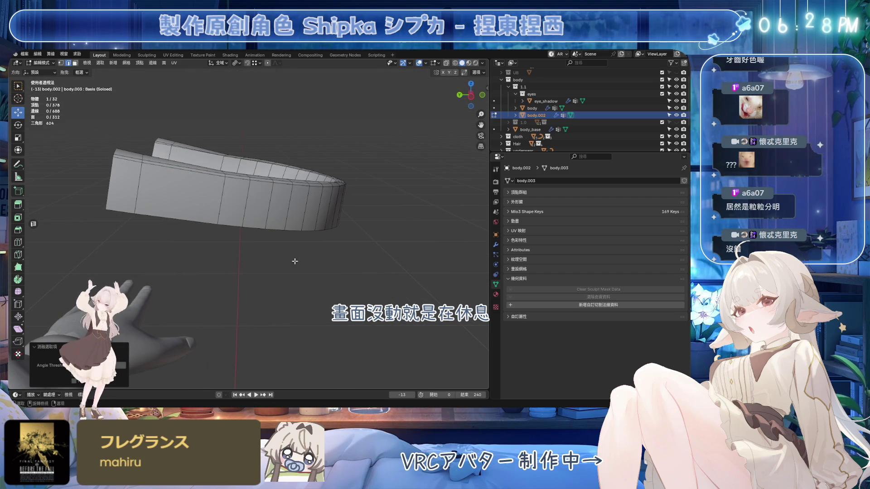
# Step: Leave Local View and Edit Mode, then deselect the teeth strip with the full avatar showing
pyautogui.press('KP_Divide')
pyautogui.press('Tab')
pyautogui.moveTo(348, 156)
pyautogui.mouseDown(button='middle')
pyautogui.moveTo(351, 139)
pyautogui.moveTo(365, 178)
pyautogui.mouseUp(button='middle')
pyautogui.click(352, 140)
pyautogui.scroll(-5, 281, 220)
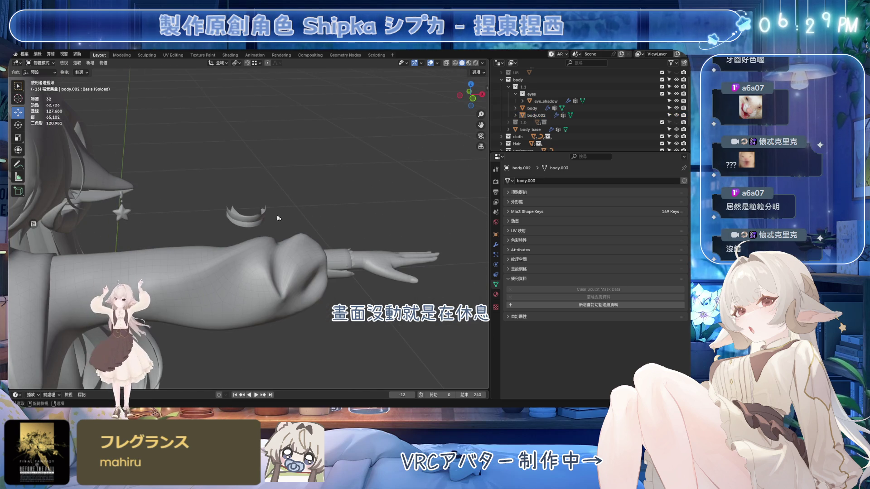
# Step: Save the file and select the teeth strip object body.002
pyautogui.scroll(5, 248, 218)
pyautogui.hotkey('ctrl', 's')
pyautogui.scroll(3, 281, 188)
pyautogui.click(281, 188)
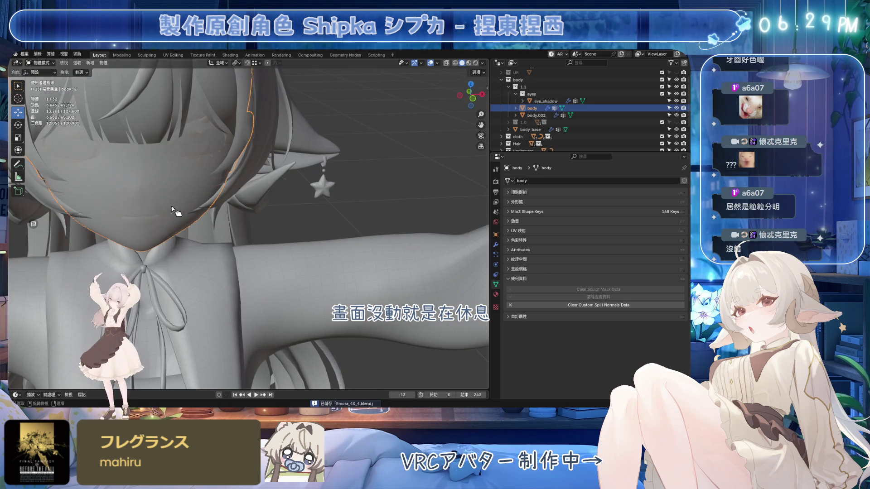
pyautogui.scroll(2, 281, 188)
pyautogui.click(406, 205)
pyautogui.scroll(2, 406, 205)
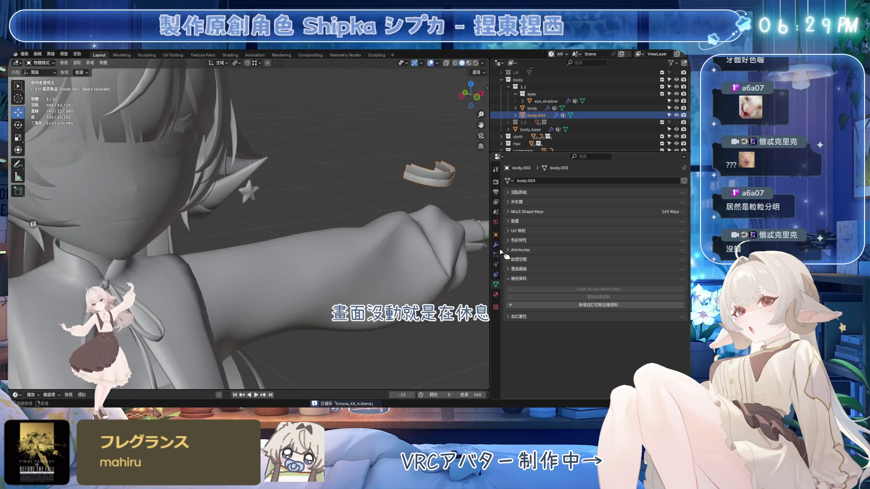
# Step: Set the strip's Location X to 0 m so it sits centred on the face
pyautogui.click(496, 235)
pyautogui.click(585, 203)
pyautogui.write('0')
pyautogui.press('Return')
pyautogui.keyDown('shift'); pyautogui.moveTo(240, 225); pyautogui.dragTo(355, 226, button='middle'); pyautogui.keyUp('shift')
pyautogui.scroll(5, 349, 232)
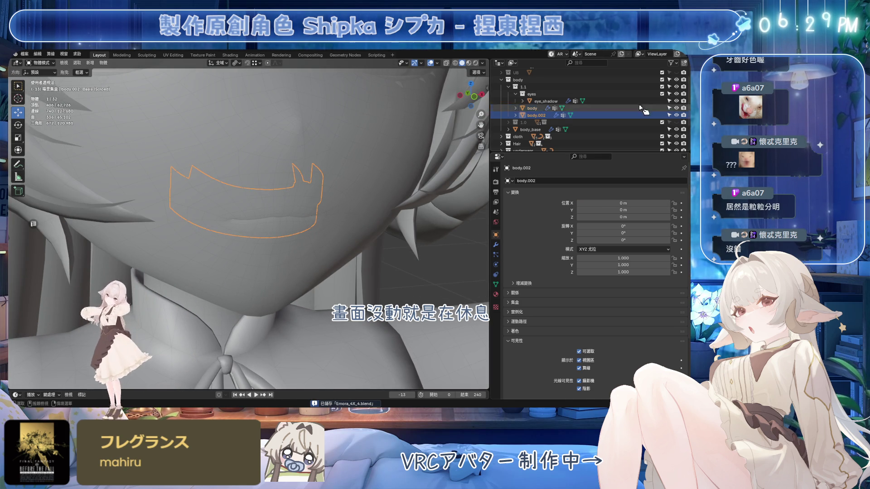
# Step: Rename body.002 to N, then select the body and show its vertex groups
pyautogui.doubleClick(540, 115)
pyautogui.scroll(-1, 554, 120)
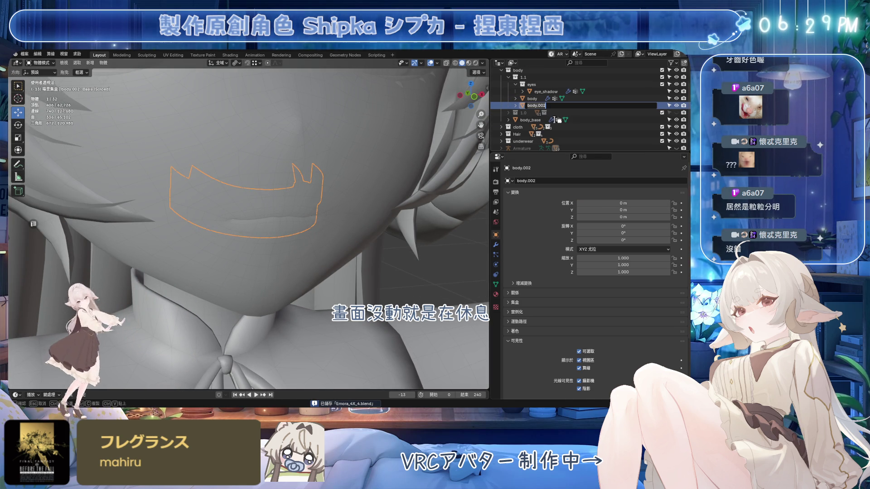
pyautogui.write('N')
pyautogui.press('Return')
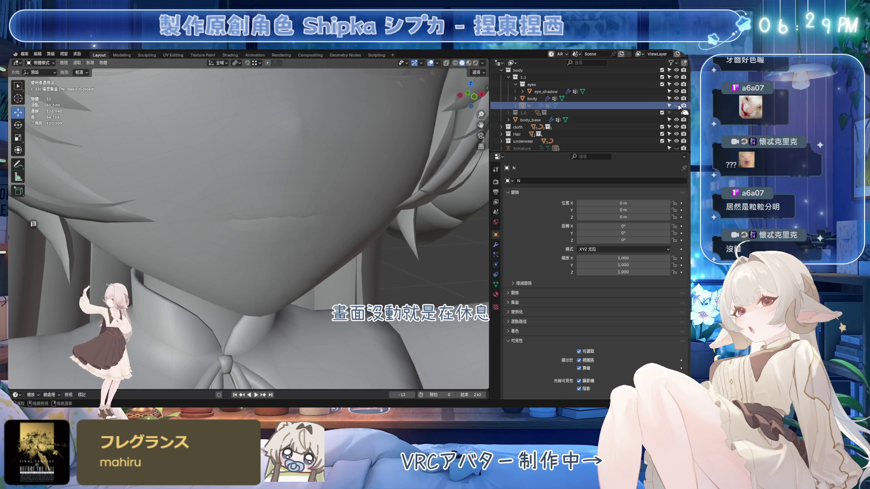
pyautogui.click(281, 217)
pyautogui.moveTo(281, 218); pyautogui.dragTo(299, 221, button='middle')
pyautogui.click(496, 285)
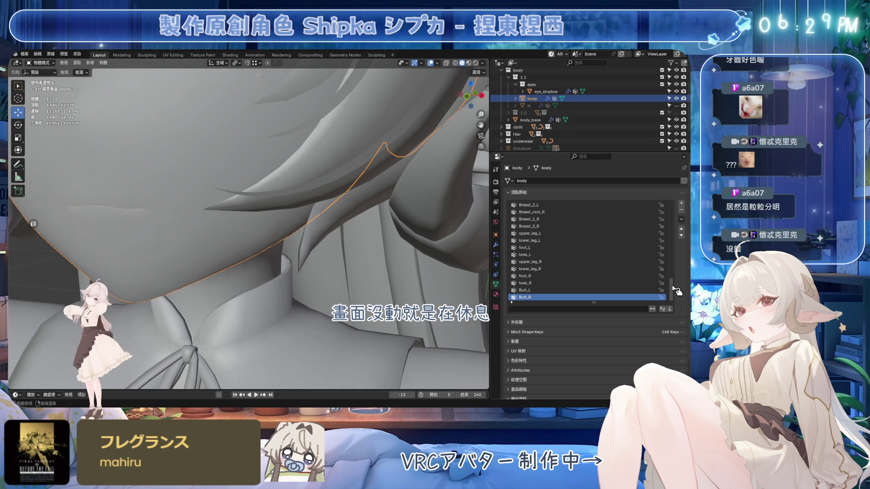
# Step: Add a new vertex group on the body mesh named AAA
pyautogui.click(681, 203)
pyautogui.doubleClick(543, 297)
pyautogui.write('A')
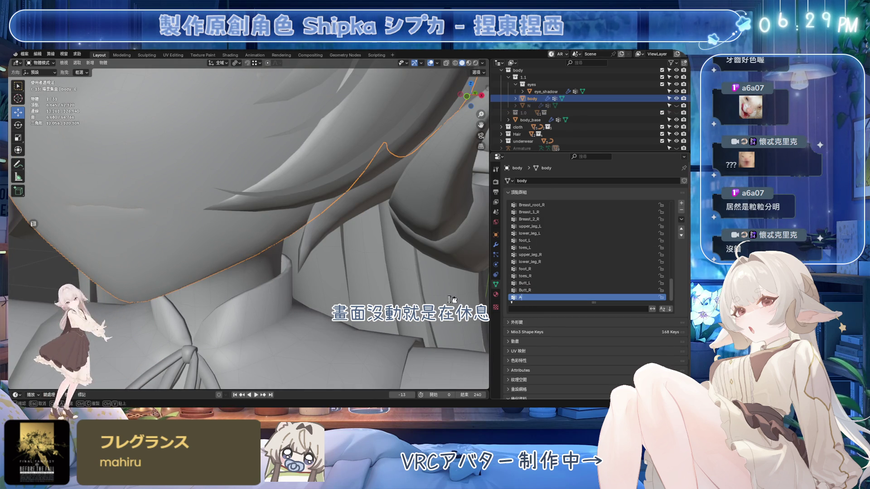
pyautogui.moveTo(404, 295); pyautogui.dragTo(421, 136, button='middle')
# Step: In X-ray edit mode, assign the linked teeth vertices to AAA, return to Object Mode, and save
pyautogui.press('Tab')
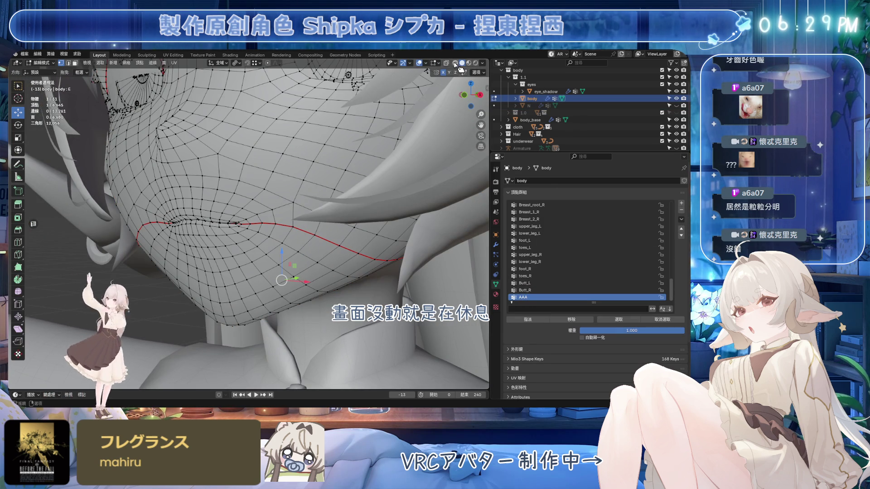
pyautogui.hotkey('alt', 'z')
pyautogui.moveTo(428, 81)
pyautogui.mouseDown(button='middle')
pyautogui.moveTo(338, 211)
pyautogui.moveTo(383, 226)
pyautogui.moveTo(340, 194)
pyautogui.mouseUp(button='middle')
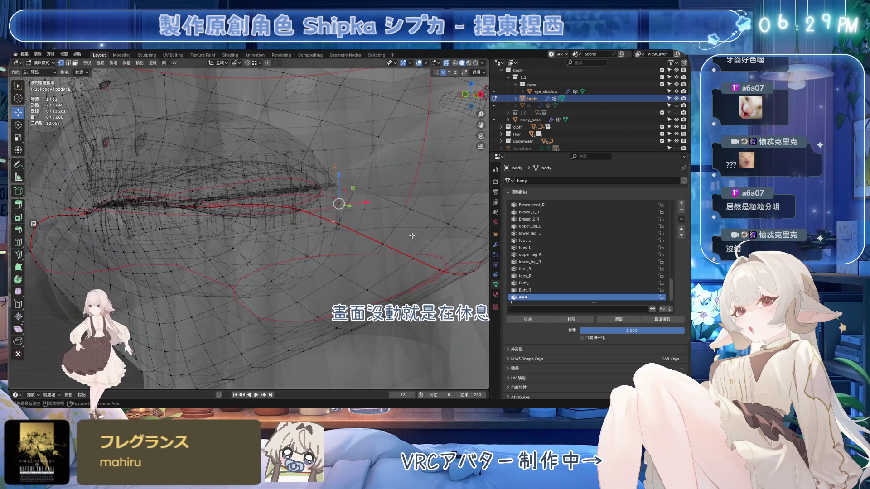
pyautogui.hotkey('ctrl', 'l')
pyautogui.click(528, 319)
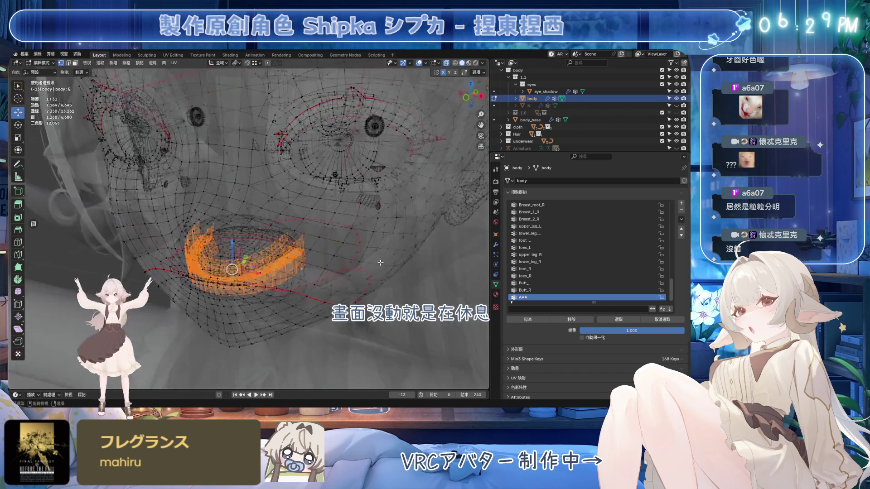
pyautogui.press('Tab')
pyautogui.hotkey('ctrl', 's')
pyautogui.moveTo(421, 300); pyautogui.dragTo(435, 290, button='middle')
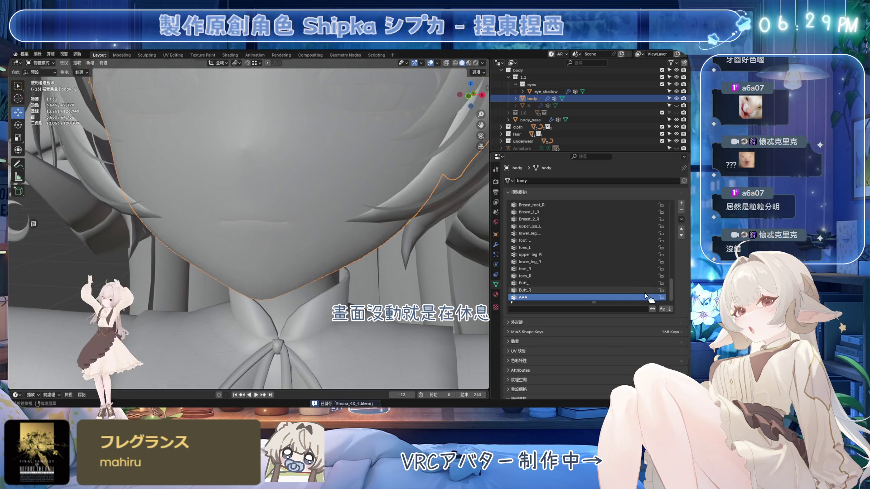
pyautogui.click(496, 244)
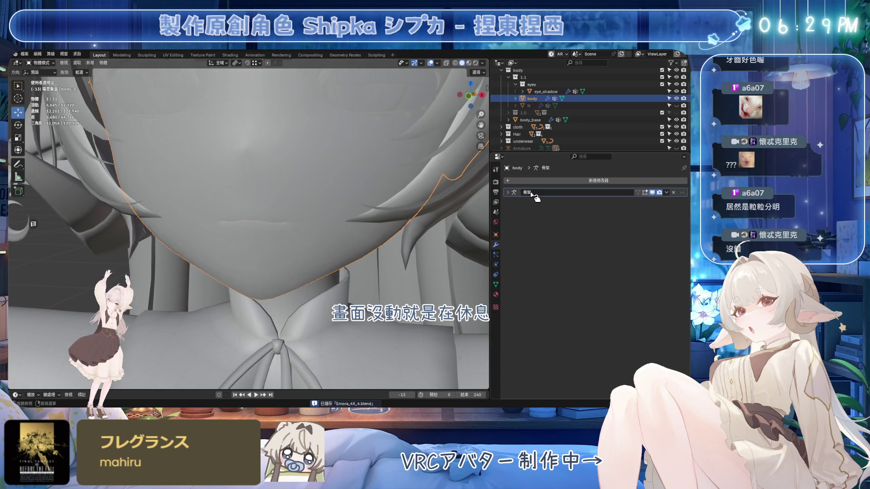
# Step: Add a Data Transfer modifier above Armature: group AAA, Face Corner data, Nearest Face Interpolated
pyautogui.click(523, 181)
pyautogui.moveTo(522, 183)
pyautogui.click(552, 180)
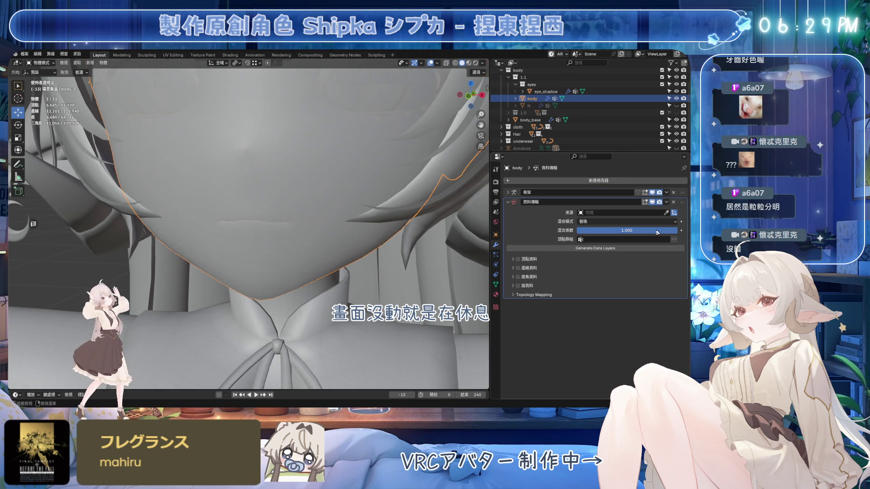
pyautogui.moveTo(680, 203); pyautogui.dragTo(680, 193)
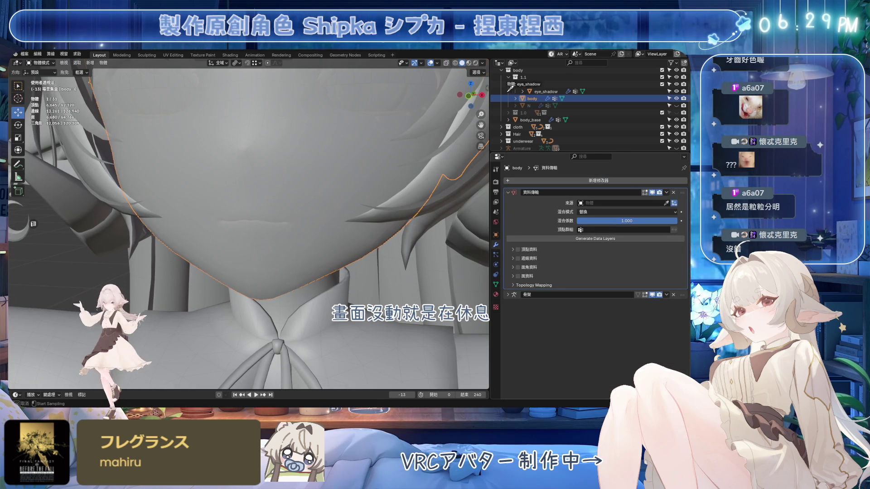
pyautogui.click(593, 229)
pyautogui.click(597, 245)
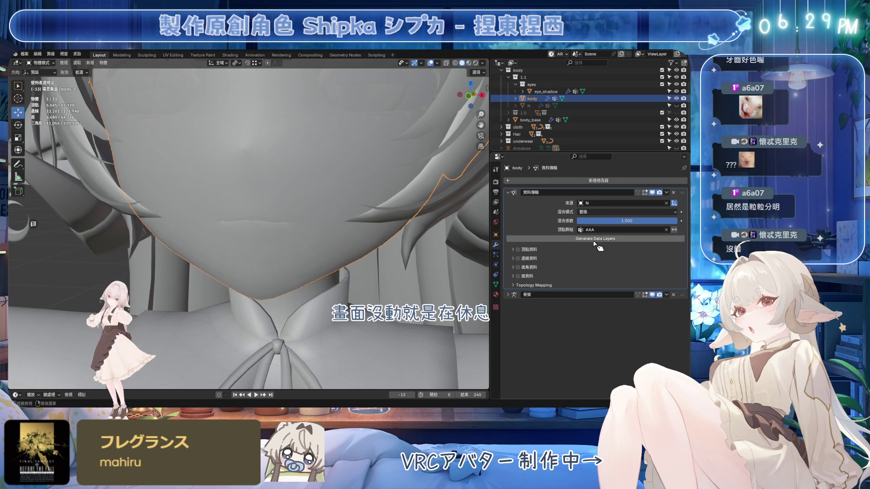
pyautogui.click(513, 268)
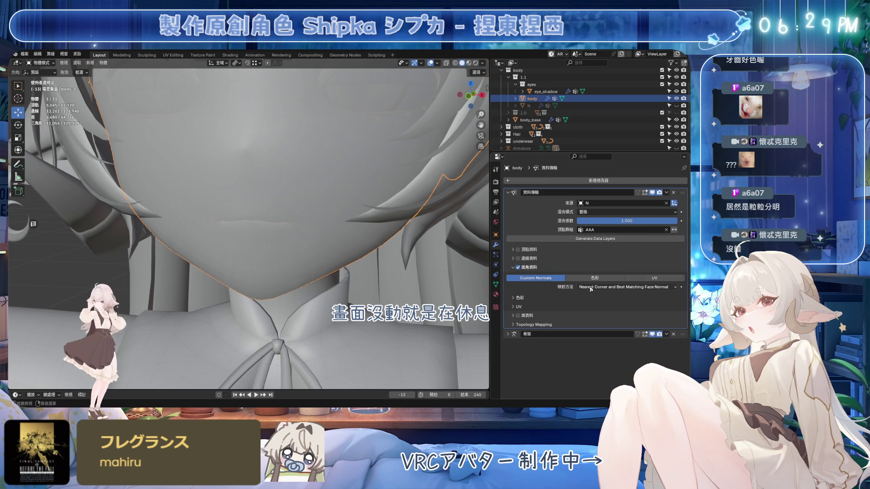
pyautogui.click(619, 287)
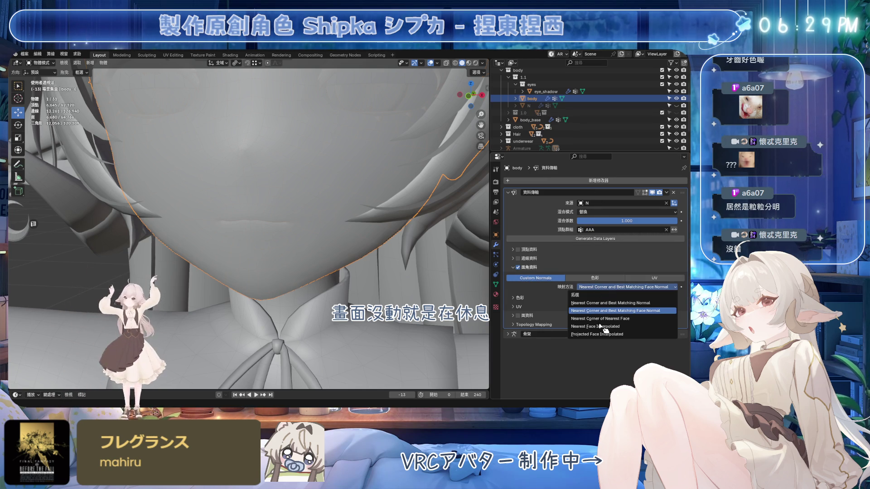
pyautogui.click(605, 327)
pyautogui.moveTo(386, 219); pyautogui.dragTo(393, 213, button='middle')
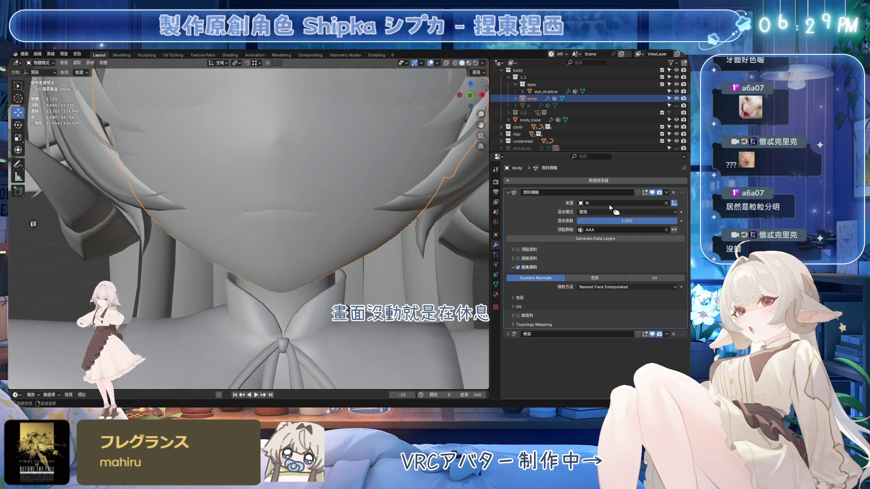
pyautogui.moveTo(405, 245); pyautogui.dragTo(409, 247, button='middle')
pyautogui.hotkey('ctrl', 's')
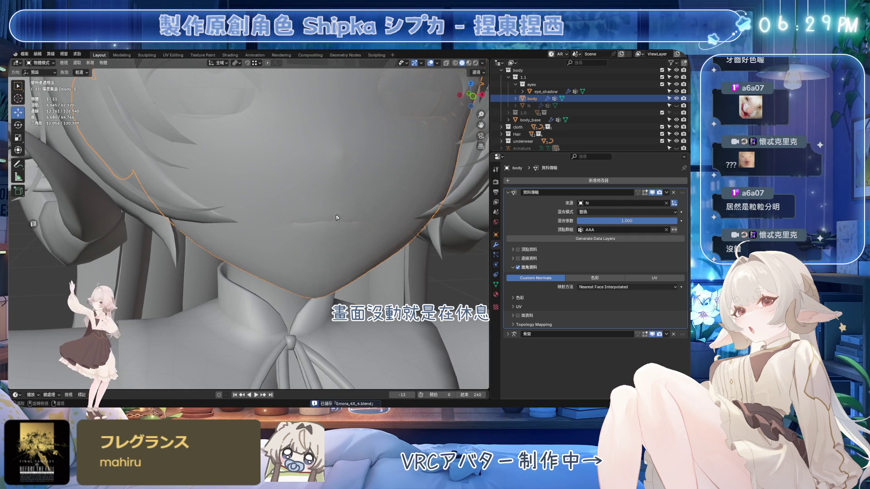
# Step: Duplicate the body as body.001 and place it to the right of the original
pyautogui.press('KP_1')
pyautogui.keyDown('shift'); pyautogui.moveTo(357, 220); pyautogui.dragTo(267, 204, button='middle'); pyautogui.keyUp('shift')
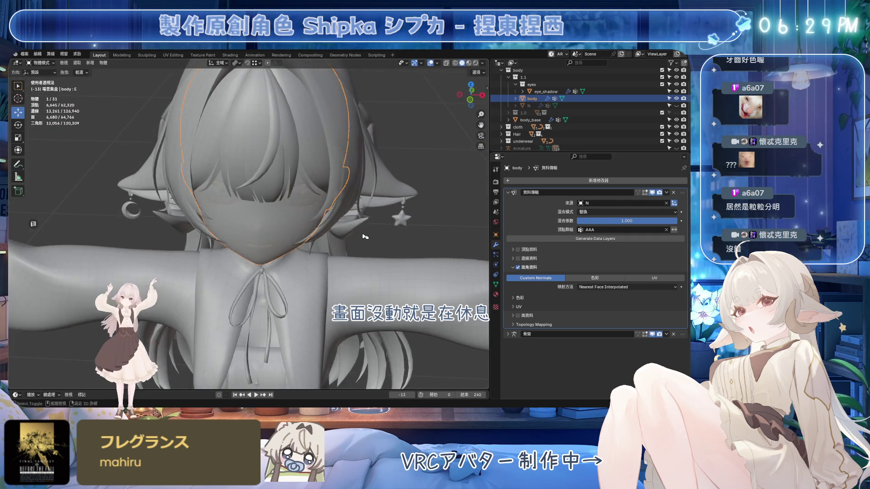
pyautogui.hotkey('shift', 'd')
pyautogui.click(393, 216)
pyautogui.press('KP_Decimal')
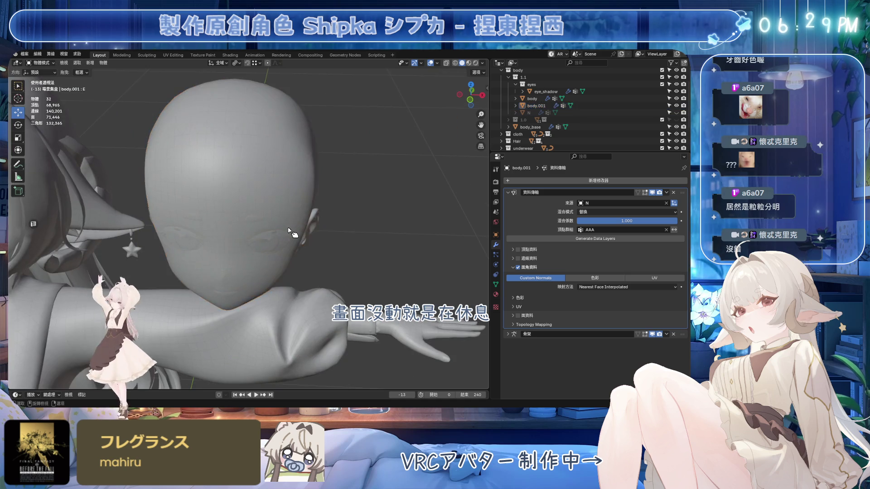
pyautogui.scroll(3, 375, 229)
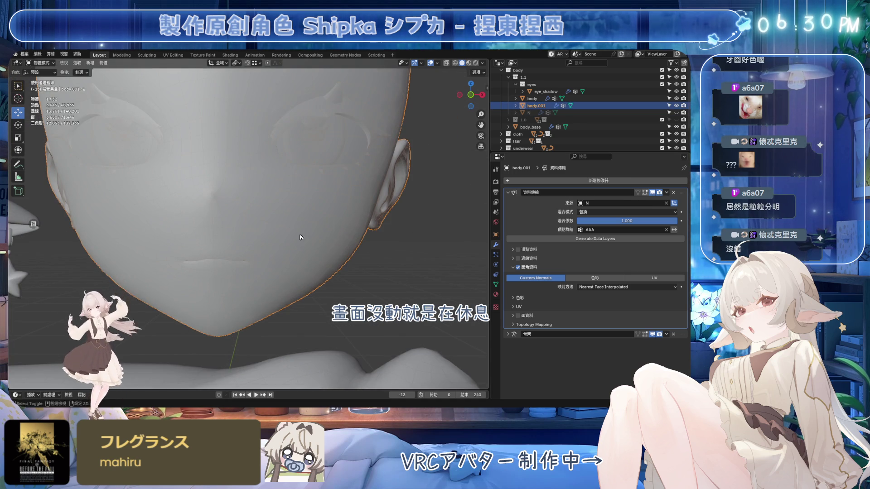
pyautogui.scroll(-6, 301, 237)
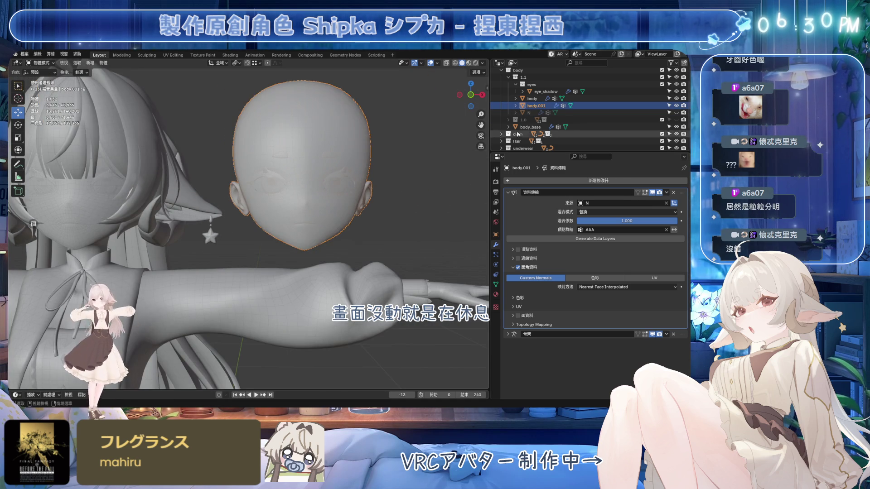
# Step: Check N's X location, then apply the Data Transfer modifier on the duplicate body.001
pyautogui.click(496, 234)
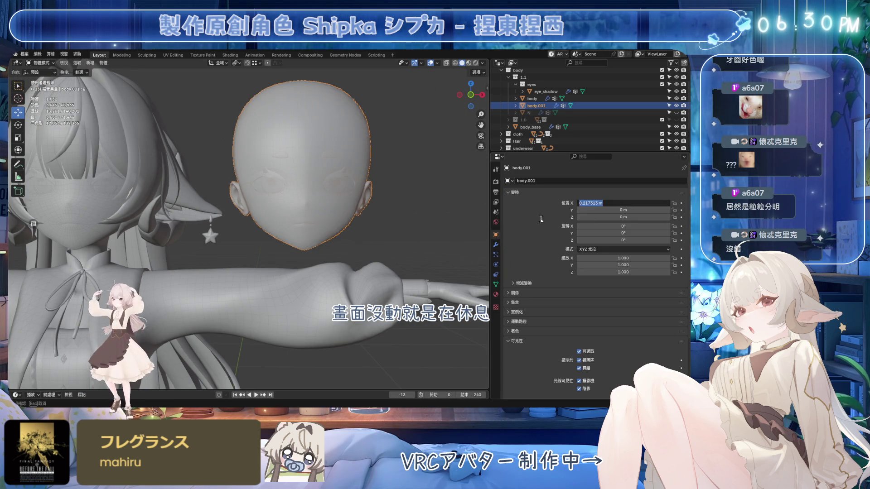
pyautogui.click(528, 112)
pyautogui.click(623, 203)
pyautogui.press('Escape')
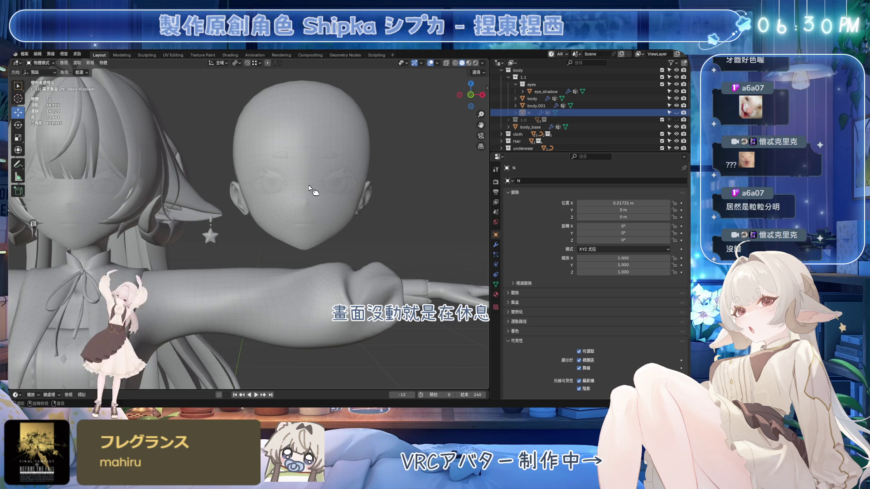
pyautogui.click(313, 190)
pyautogui.click(496, 247)
pyautogui.click(666, 192)
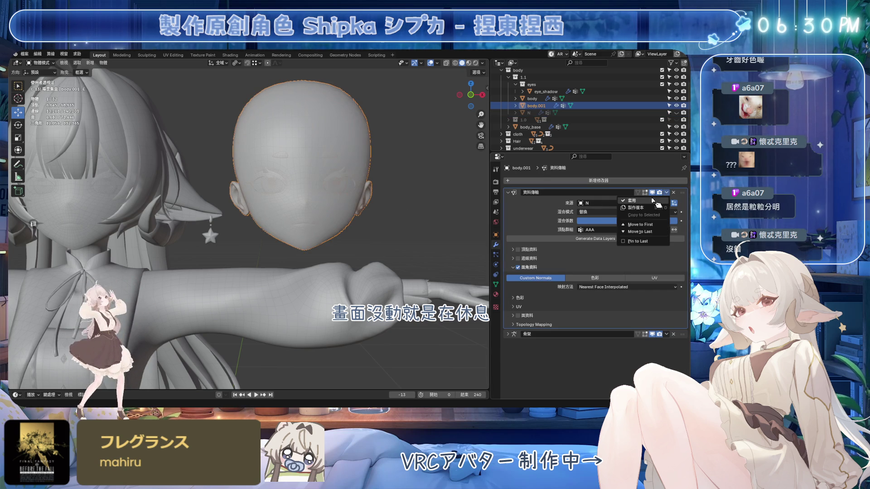
pyautogui.click(634, 201)
pyautogui.press('KP_Add')
pyautogui.press('KP_Add')
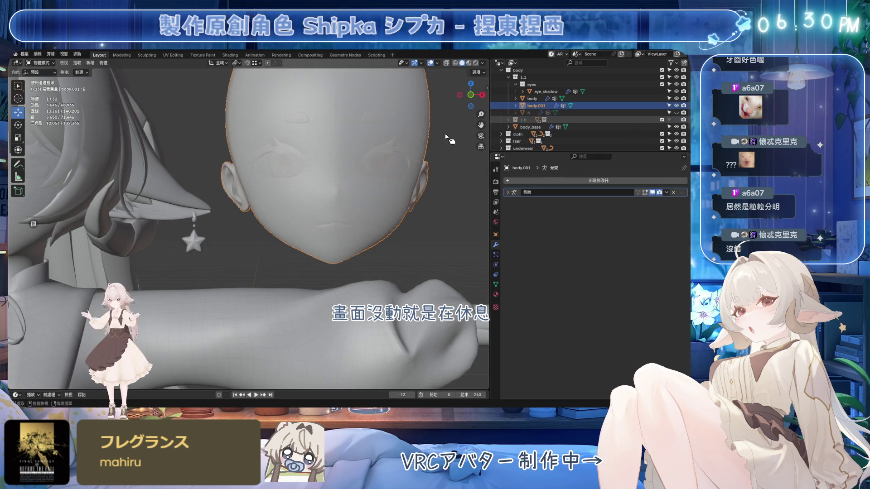
# Step: On body.001's shape keys, solo the A key to open the mouth
pyautogui.scroll(2, 360, 213)
pyautogui.scroll(2, 321, 213)
pyautogui.click(496, 285)
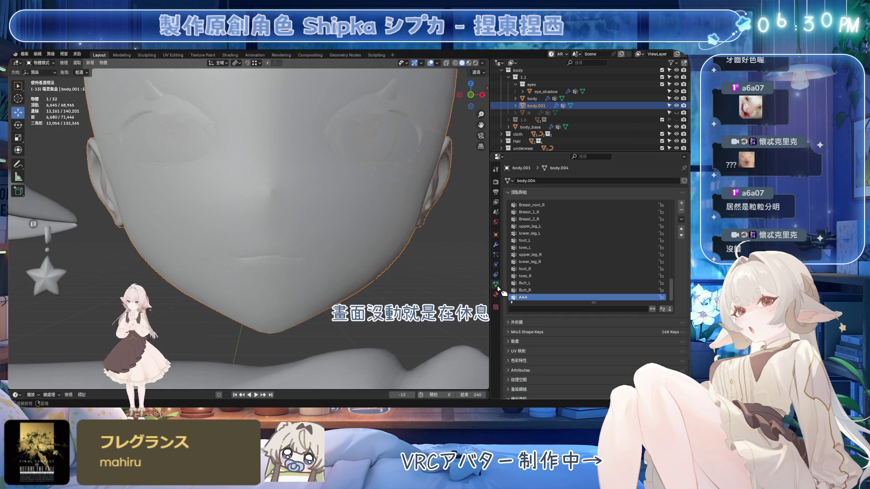
pyautogui.press('KP_4')
pyautogui.click(555, 192)
pyautogui.click(555, 201)
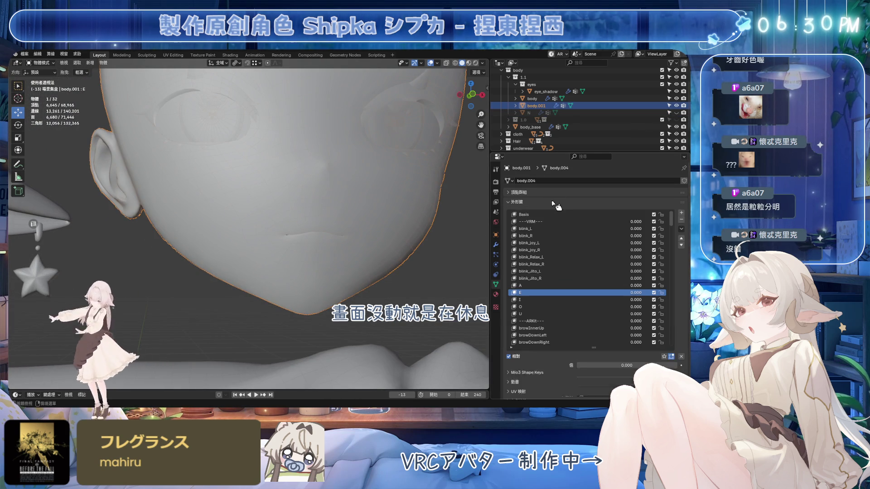
pyautogui.click(563, 228)
pyautogui.click(576, 285)
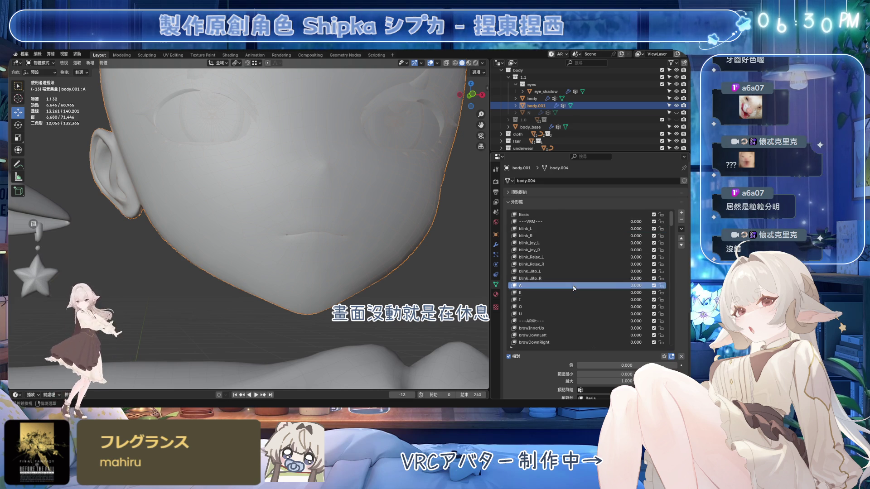
pyautogui.click(664, 357)
# Step: Inspect the open mouth from several angles, then show the N object's mesh data
pyautogui.moveTo(371, 253)
pyautogui.mouseDown(button='middle')
pyautogui.moveTo(380, 253)
pyautogui.moveTo(420, 144)
pyautogui.mouseUp(button='middle')
pyautogui.scroll(5, 320, 208)
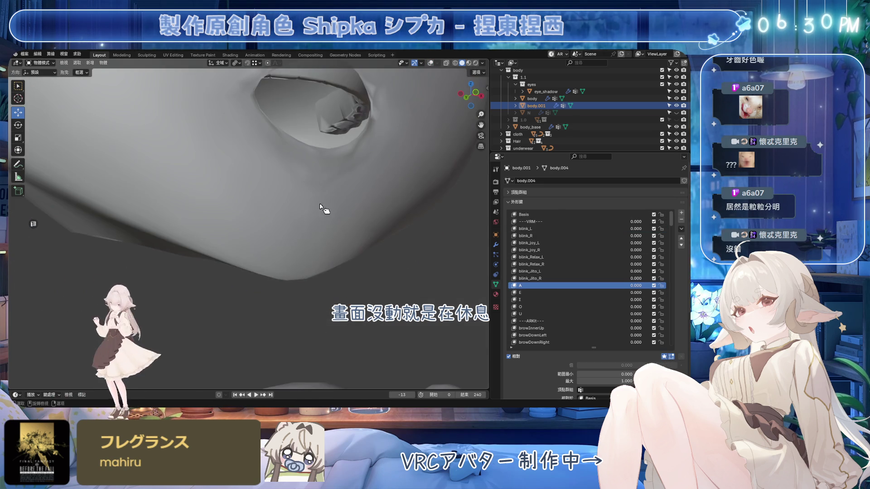
pyautogui.moveTo(326, 171)
pyautogui.mouseDown(button='middle')
pyautogui.moveTo(313, 194)
pyautogui.moveTo(317, 208)
pyautogui.moveTo(295, 204)
pyautogui.moveTo(304, 192)
pyautogui.moveTo(256, 198)
pyautogui.moveTo(272, 195)
pyautogui.moveTo(253, 190)
pyautogui.moveTo(285, 207)
pyautogui.moveTo(288, 159)
pyautogui.mouseUp(button='middle')
pyautogui.hotkey('ctrl', 'z')
pyautogui.hotkey('ctrl', 'z')
pyautogui.hotkey('shift', 'alt', 'z')
pyautogui.moveTo(426, 56)
pyautogui.mouseDown(button='middle')
pyautogui.moveTo(251, 235)
pyautogui.moveTo(248, 220)
pyautogui.mouseUp(button='middle')
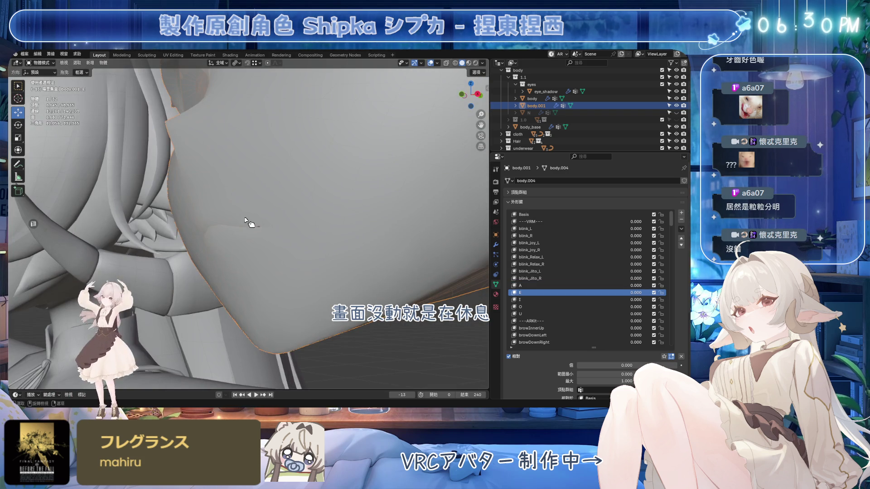
pyautogui.moveTo(356, 250); pyautogui.dragTo(276, 233, button='middle')
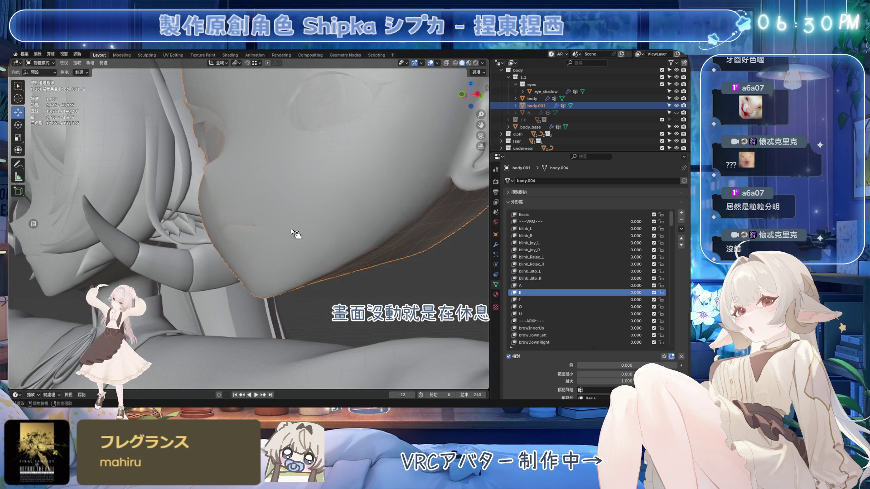
pyautogui.hotkey('ctrl', 'z')
pyautogui.click(522, 193)
pyautogui.click(522, 193)
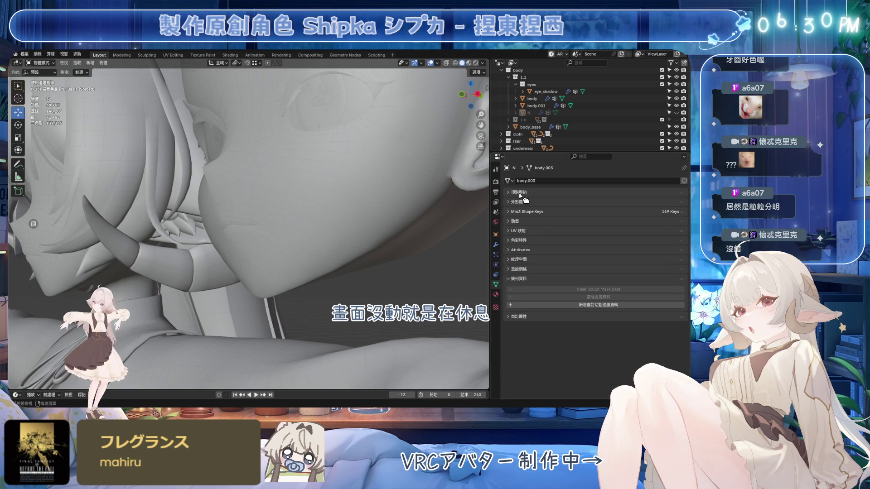
# Step: Select the duplicate head body.001, show its modifiers, and orbit to a frontal face view
pyautogui.click(495, 245)
pyautogui.moveTo(457, 245); pyautogui.dragTo(410, 229, button='middle')
pyautogui.click(364, 218)
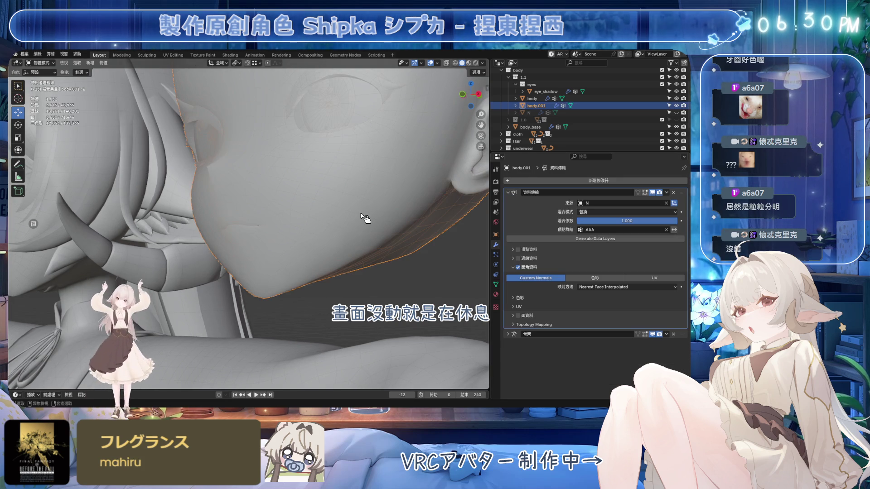
pyautogui.moveTo(309, 210); pyautogui.dragTo(325, 243, button='middle')
# Step: In edit mode, hide the chin, lip and face-skin parts of the head to expose the inside
pyautogui.press('Tab')
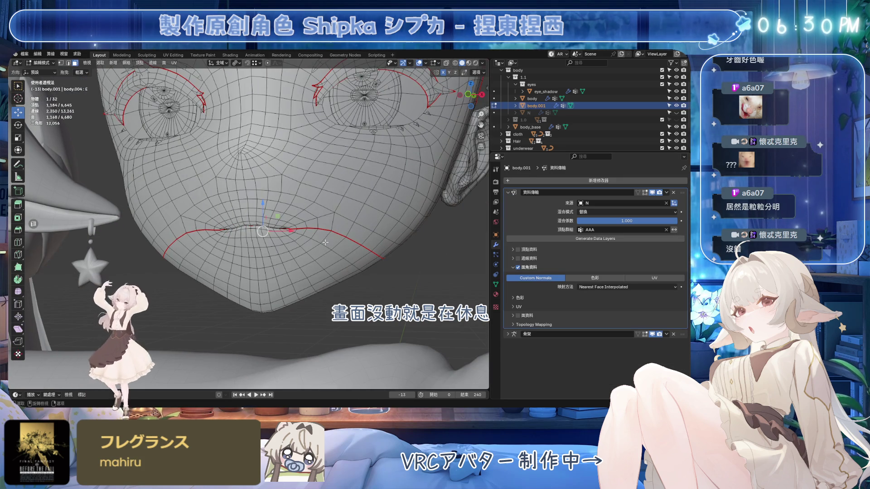
pyautogui.click(325, 242)
pyautogui.press('l')
pyautogui.press('j')
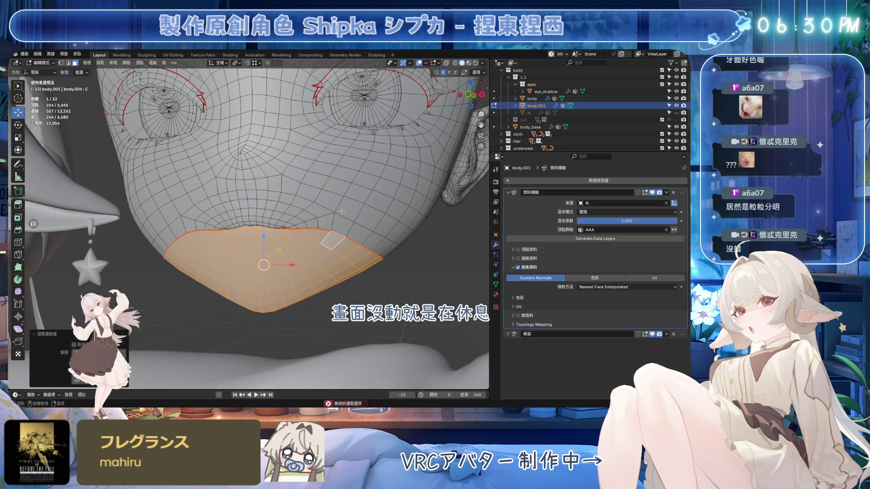
pyautogui.press('h')
pyautogui.moveTo(395, 246)
pyautogui.mouseDown(button='middle')
pyautogui.moveTo(294, 251)
pyautogui.moveTo(310, 217)
pyautogui.mouseUp(button='middle')
pyautogui.click(295, 250)
pyautogui.press('l')
pyautogui.press('h')
pyautogui.press('l')
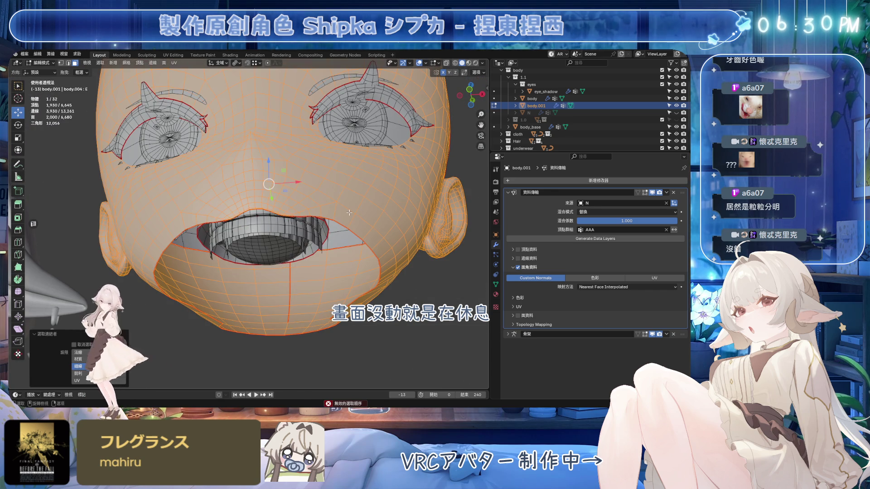
pyautogui.press('h')
# Step: Hide the mouth mesh and the overlays to reveal the teeth, then select mouth object N
pyautogui.moveTo(316, 211)
pyautogui.mouseDown(button='middle')
pyautogui.moveTo(308, 230)
pyautogui.moveTo(404, 78)
pyautogui.mouseUp(button='middle')
pyautogui.press('l')
pyautogui.press('h')
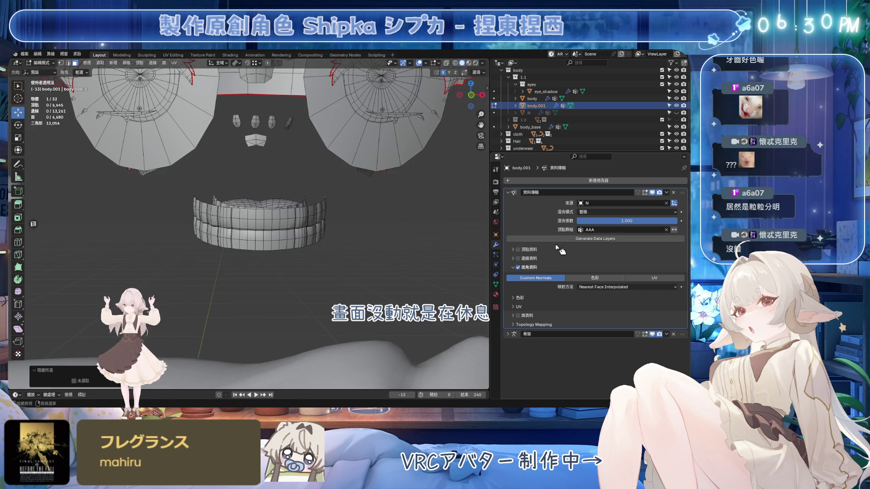
pyautogui.moveTo(376, 150); pyautogui.dragTo(411, 125, button='middle')
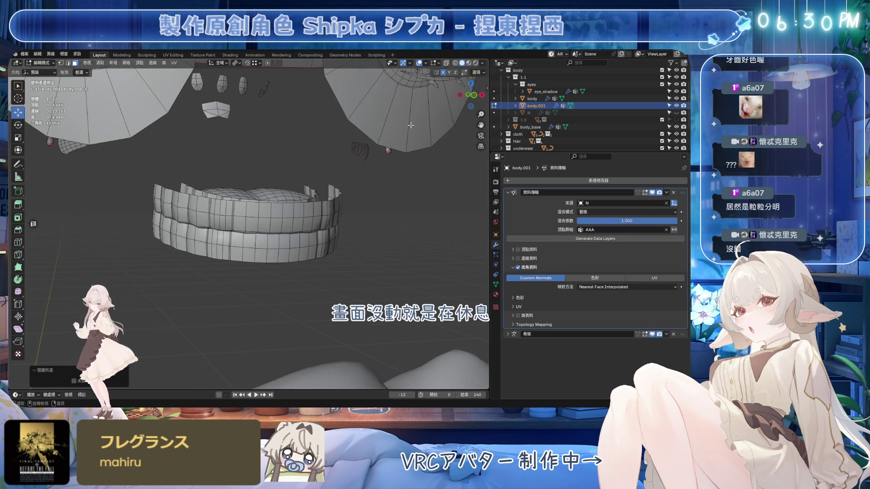
pyautogui.click(419, 64)
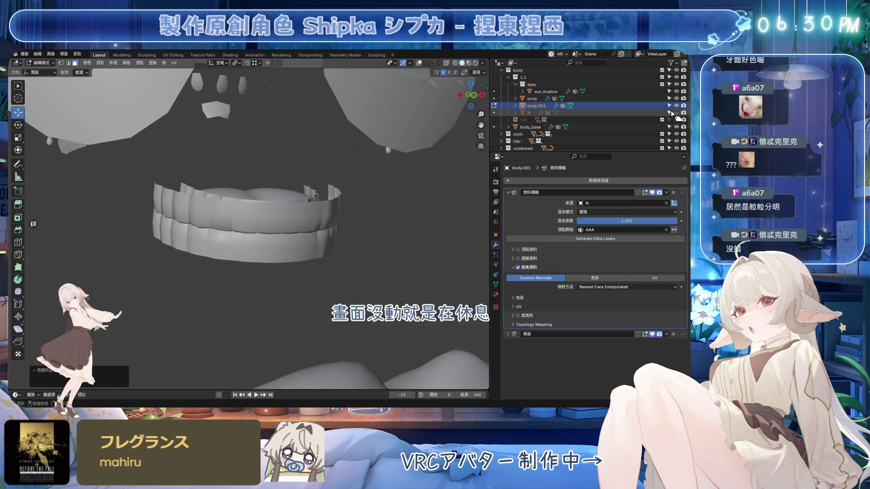
pyautogui.click(529, 113)
pyautogui.moveTo(281, 226); pyautogui.dragTo(317, 211, button='middle')
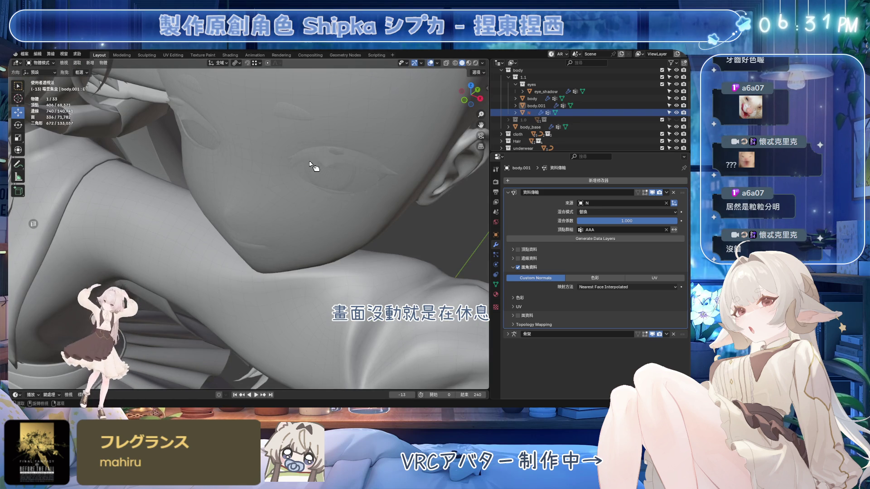
# Step: Check object N's modifier stack while toggling edit mode and X-ray
pyautogui.press('Tab')
pyautogui.hotkey('shift', 'alt', 'z')
pyautogui.press('Tab')
pyautogui.click(337, 217)
pyautogui.press('Tab')
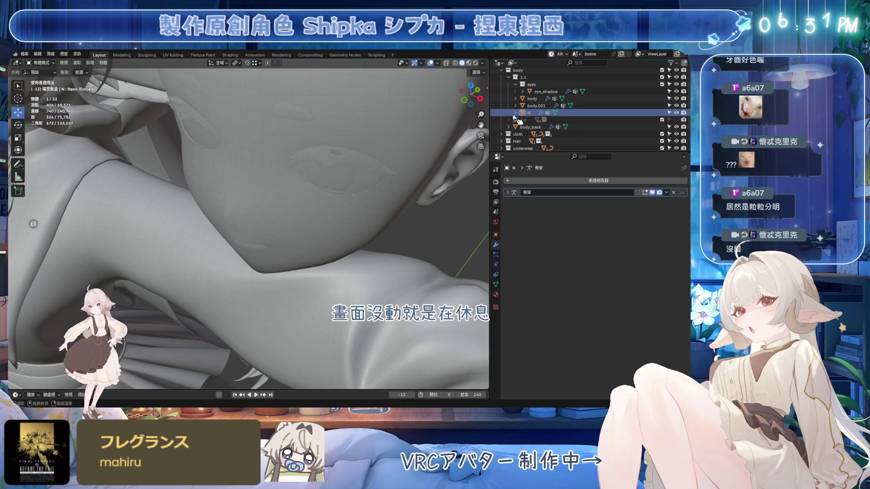
pyautogui.press('Tab')
# Step: Set N's X location to 0.21731 m
pyautogui.scroll(-5, 278, 233)
pyautogui.click(496, 235)
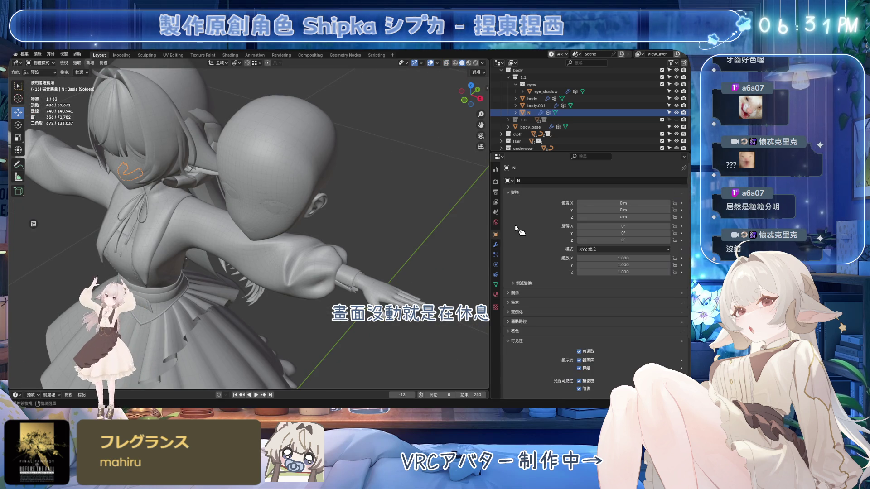
pyautogui.click(623, 203)
pyautogui.write('0.217313 m')
pyautogui.press('Return')
pyautogui.scroll(8, 346, 210)
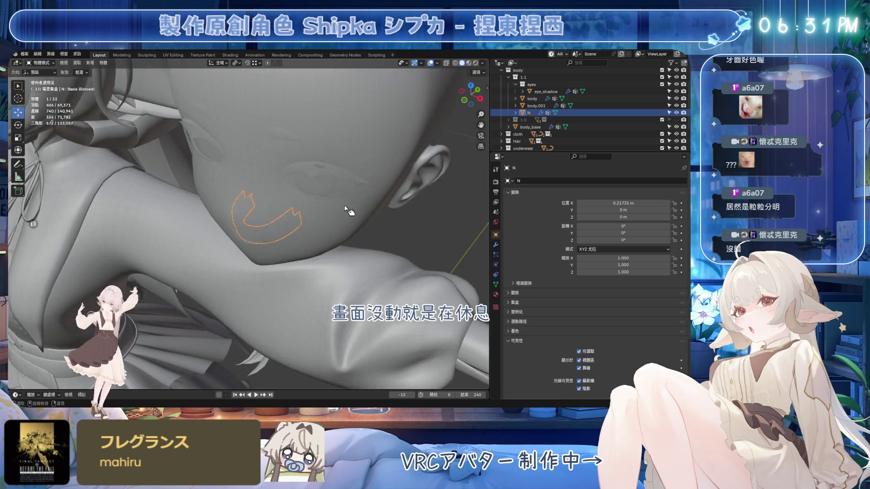
# Step: Inspect body.001's mesh in edit mode with overlays hidden, then return to object mode
pyautogui.click(342, 209)
pyautogui.hotkey('ctrl', 'Tab')
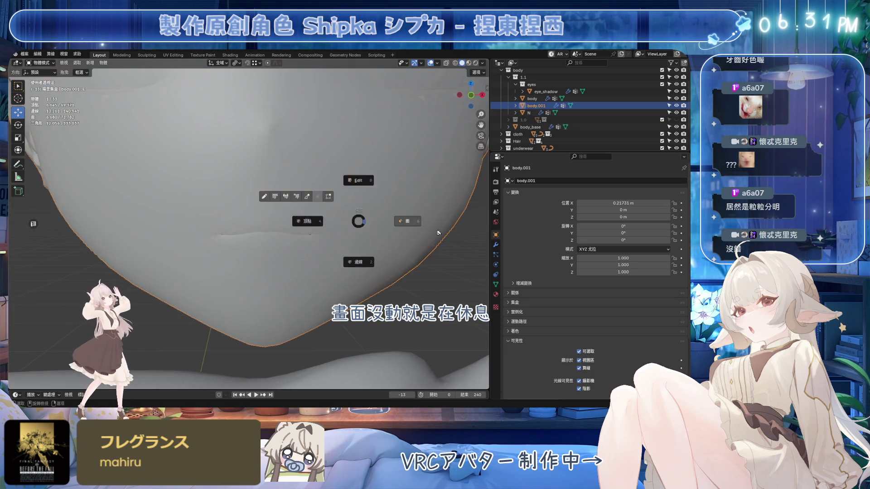
pyautogui.click(450, 79)
pyautogui.click(420, 63)
pyautogui.scroll(2, 353, 195)
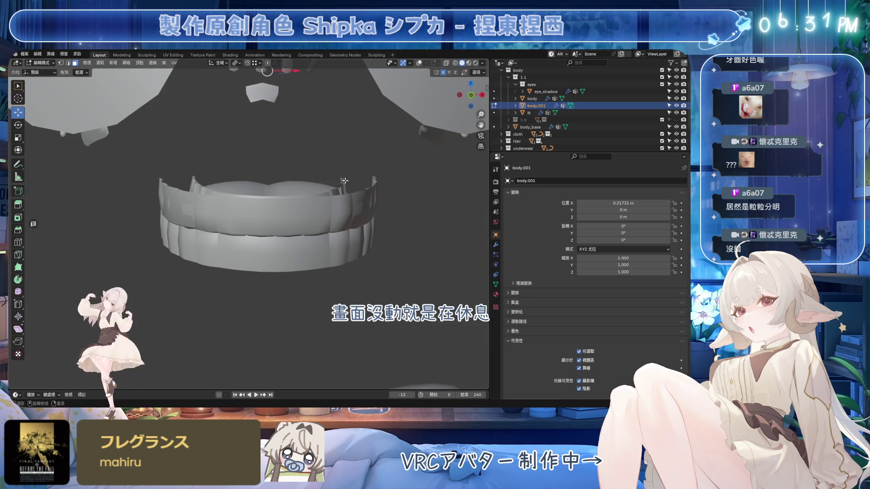
pyautogui.press('Tab')
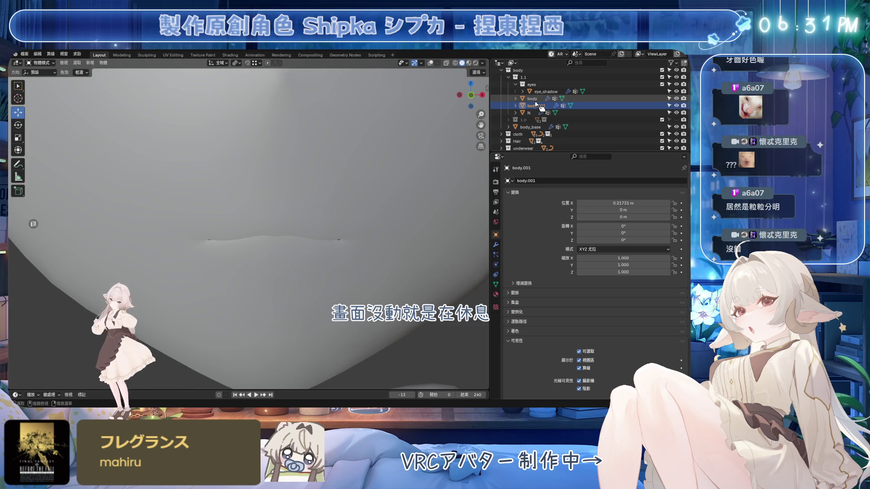
# Step: Enable Face Corner Data in body.001's Data Transfer modifier, then start editing N
pyautogui.click(495, 245)
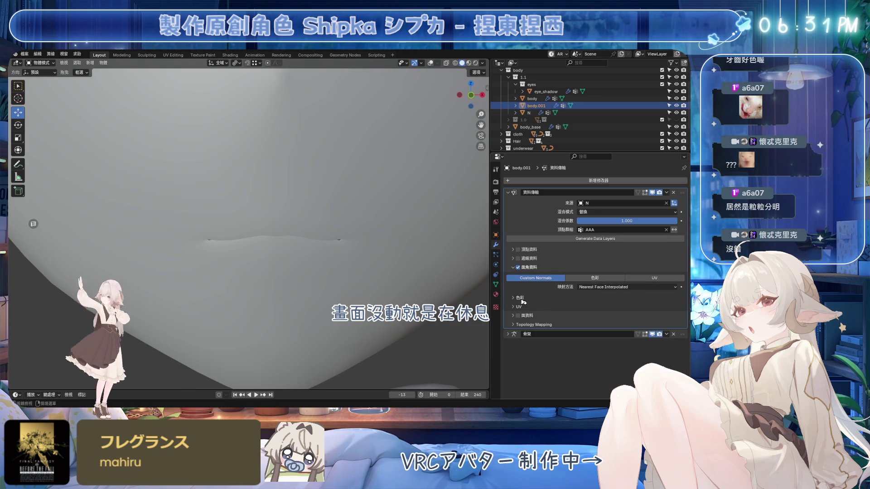
pyautogui.click(516, 267)
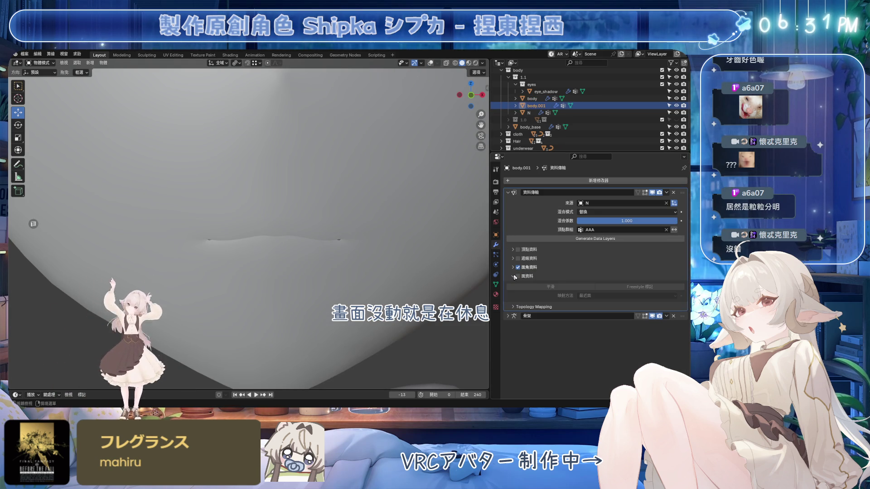
pyautogui.click(528, 268)
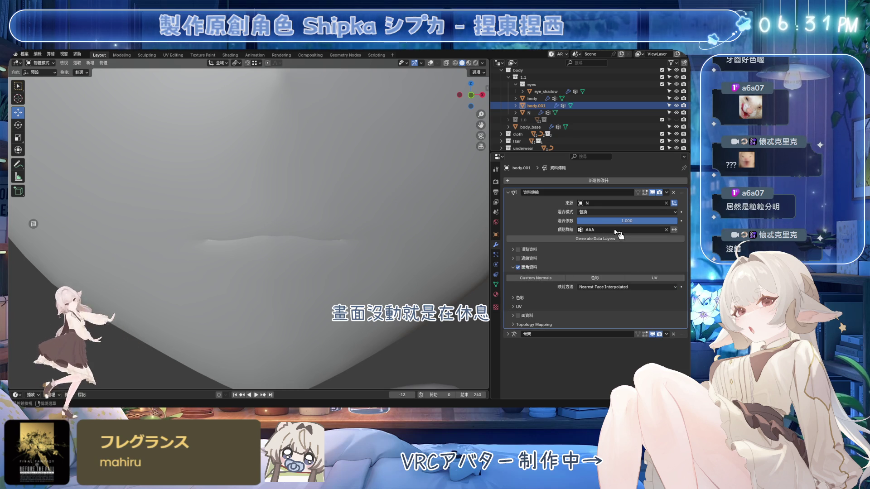
pyautogui.click(310, 216)
pyautogui.press('Tab')
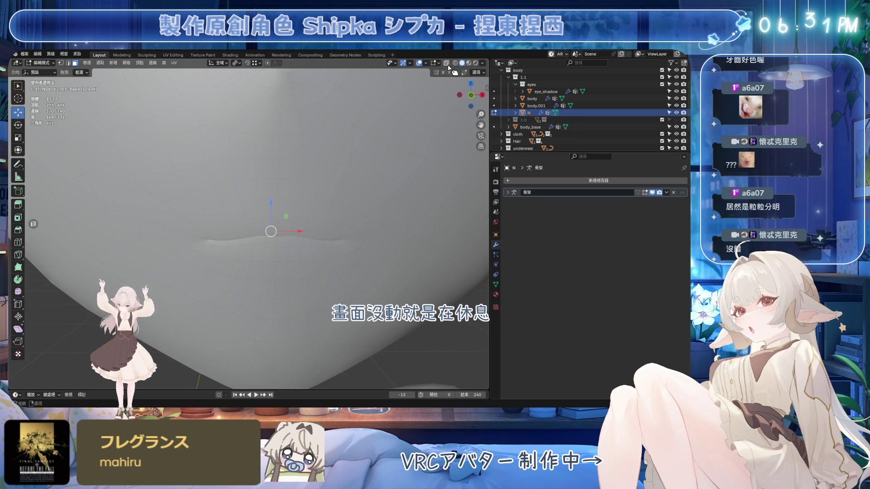
# Step: Reveal N's hidden mouth geometry with Alt+H under X-ray, then return to object mode
pyautogui.click(445, 63)
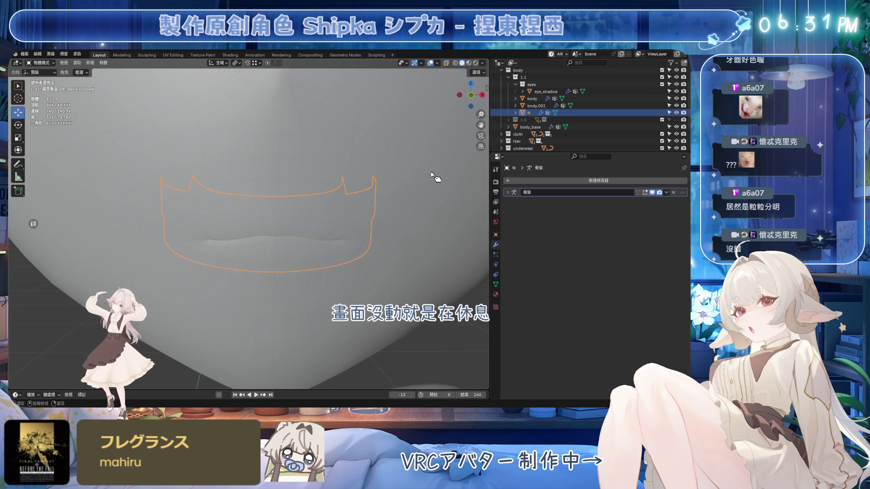
pyautogui.press('z')
pyautogui.click(405, 255)
pyautogui.click(446, 63)
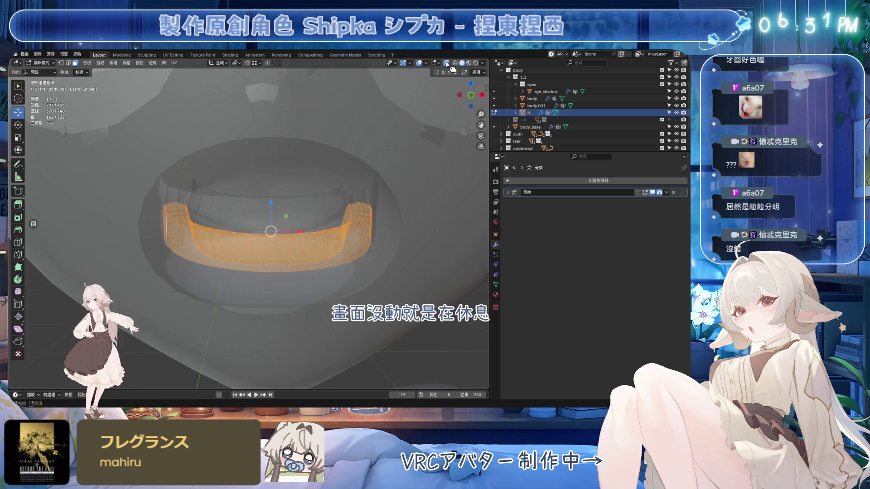
pyautogui.hotkey('alt', 'h')
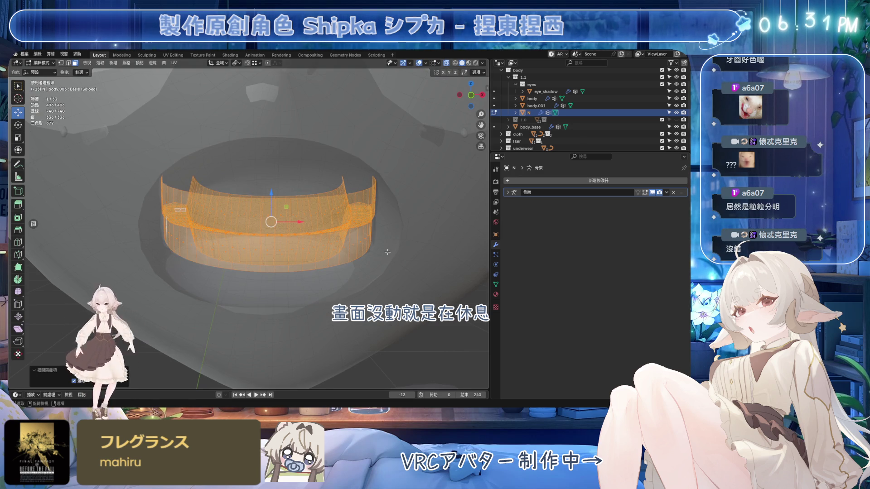
pyautogui.press('Tab')
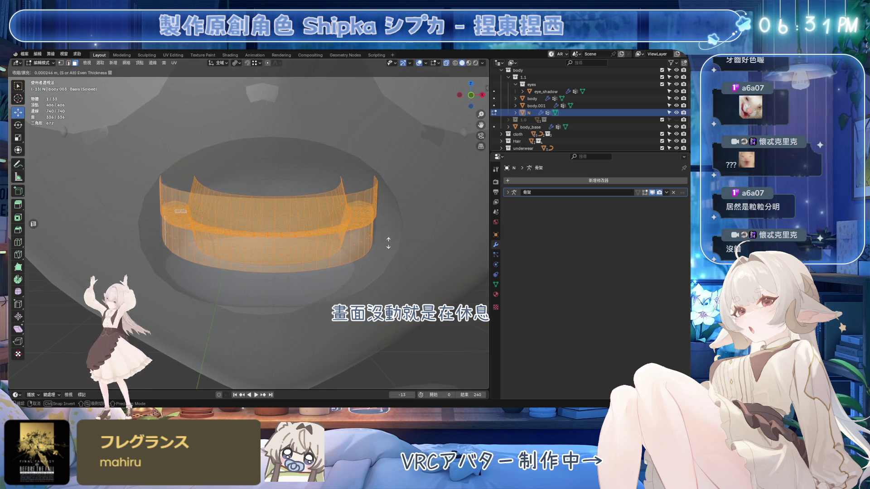
pyautogui.hotkey('alt', 'z')
# Step: Review body.001's materials and modifiers, then reselect the mouth object N
pyautogui.moveTo(414, 180); pyautogui.dragTo(424, 176, button='middle')
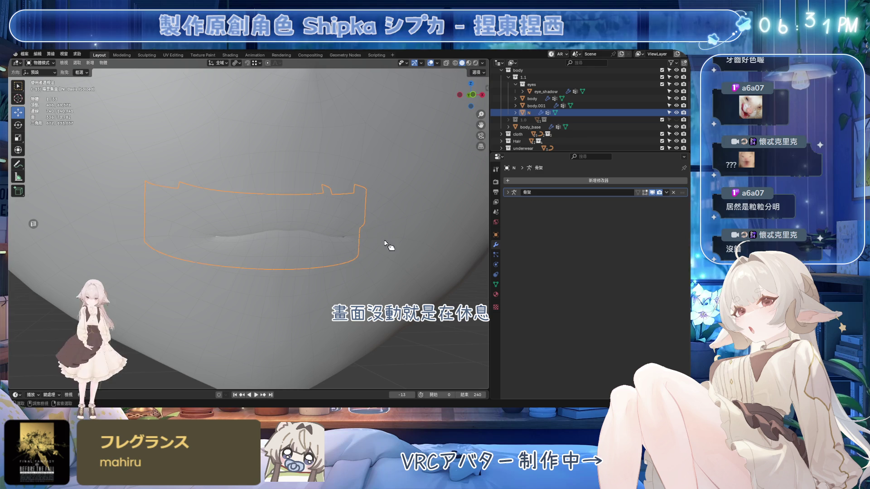
pyautogui.press('Tab')
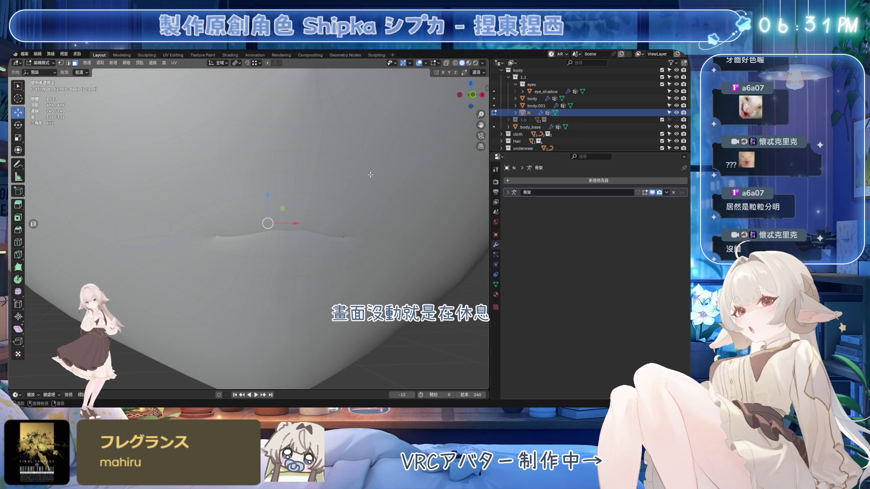
pyautogui.press('Tab')
pyautogui.click(363, 196)
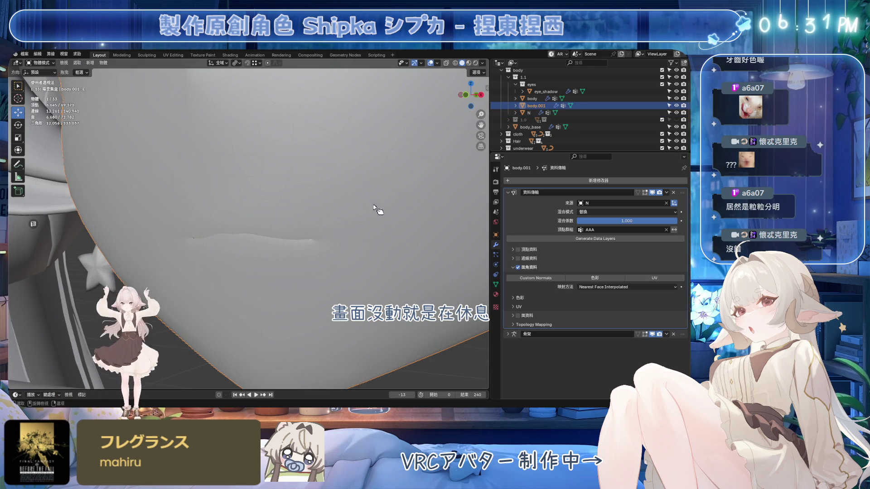
pyautogui.click(496, 295)
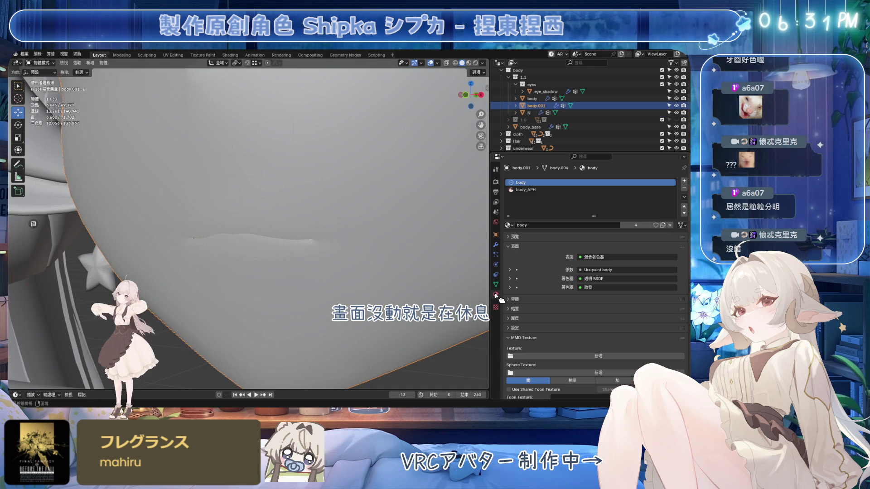
pyautogui.click(496, 245)
pyautogui.click(528, 112)
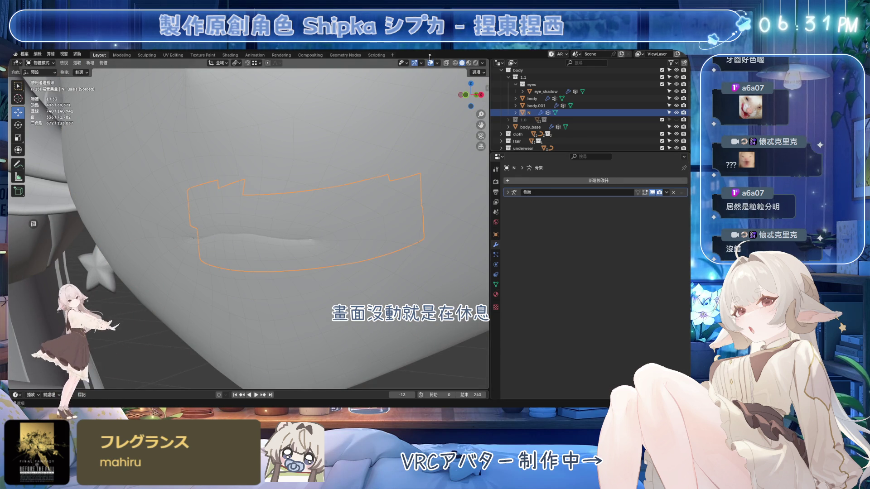
pyautogui.hotkey('ctrl', 'Tab')
# Step: In local view, separate N's lower band into its own object
pyautogui.click(372, 199)
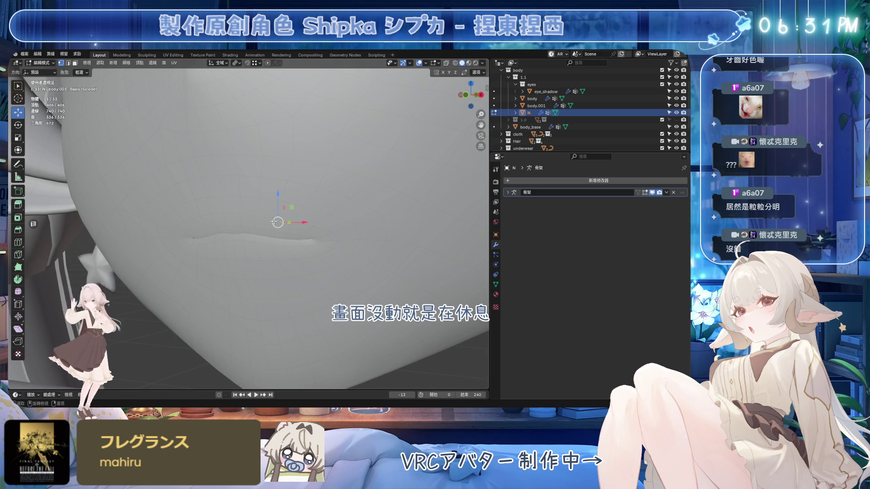
pyautogui.press('KP_Divide')
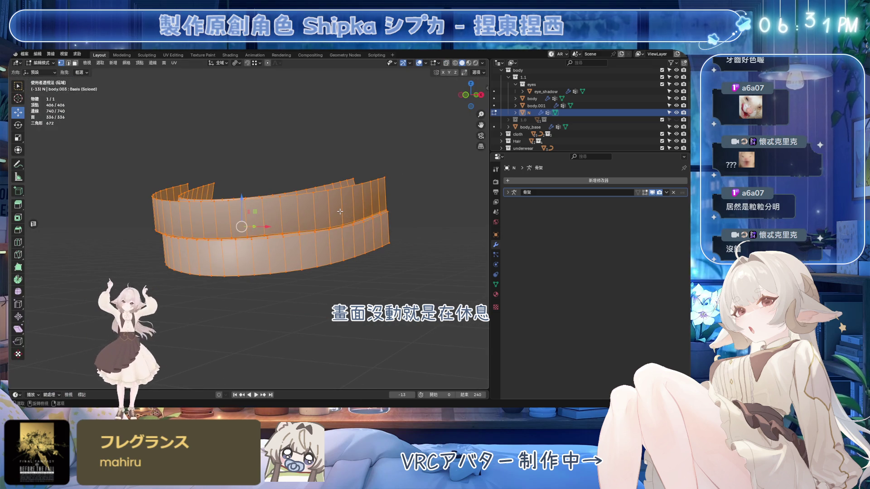
pyautogui.hotkey('shift', 'l')
pyautogui.press('p')
pyautogui.click(349, 243)
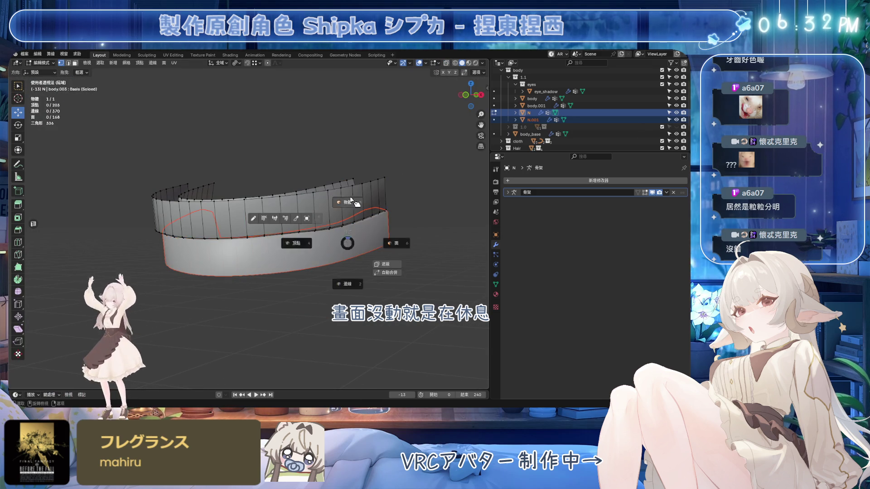
pyautogui.press('Tab')
# Step: Rename the two mouth objects N_UP and N_DW
pyautogui.moveTo(533, 120); pyautogui.dragTo(539, 128)
pyautogui.doubleClick(528, 112)
pyautogui.write('_L')
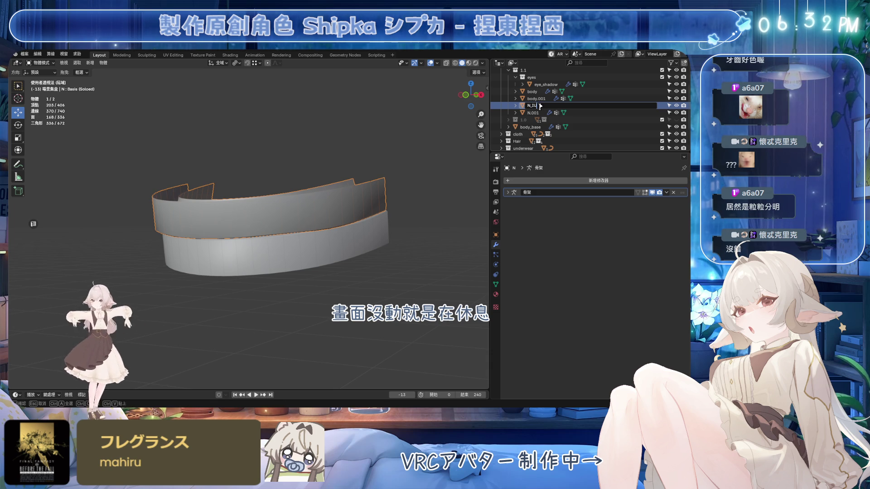
pyautogui.write('P')
pyautogui.press('Return')
pyautogui.doubleClick(544, 106)
pyautogui.write('N_D')
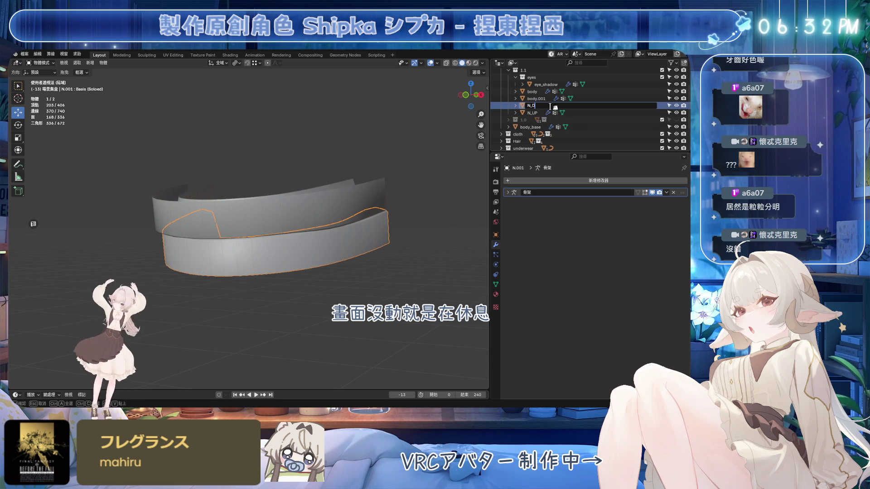
pyautogui.write('W')
pyautogui.press('Return')
# Step: Leave local view, select body.001, and start renaming its AAA vertex group
pyautogui.click(372, 193)
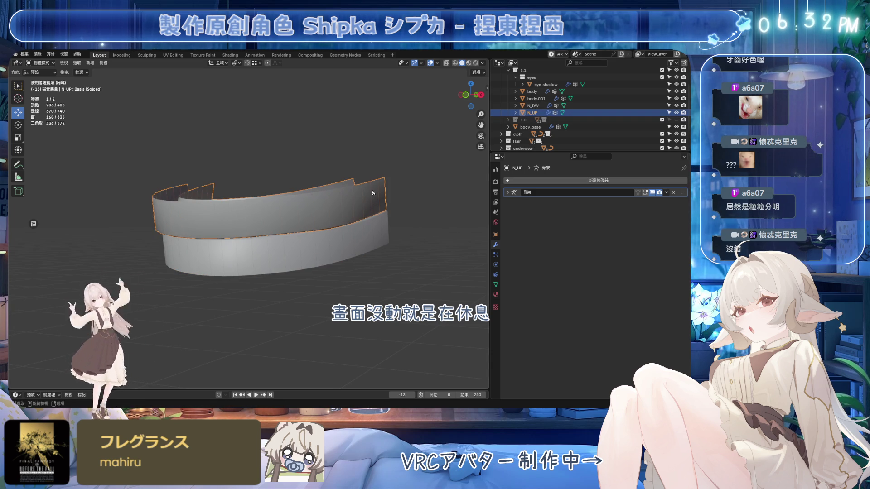
pyautogui.press('KP_Divide')
pyautogui.click(393, 295)
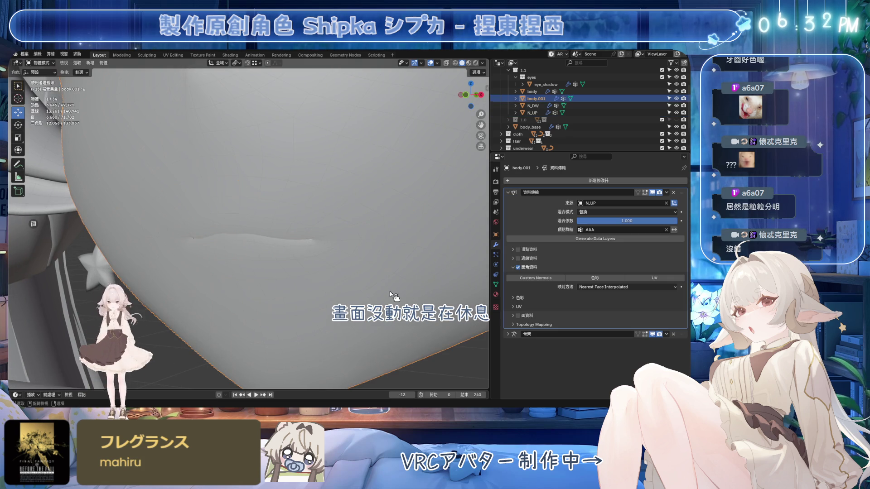
pyautogui.click(496, 285)
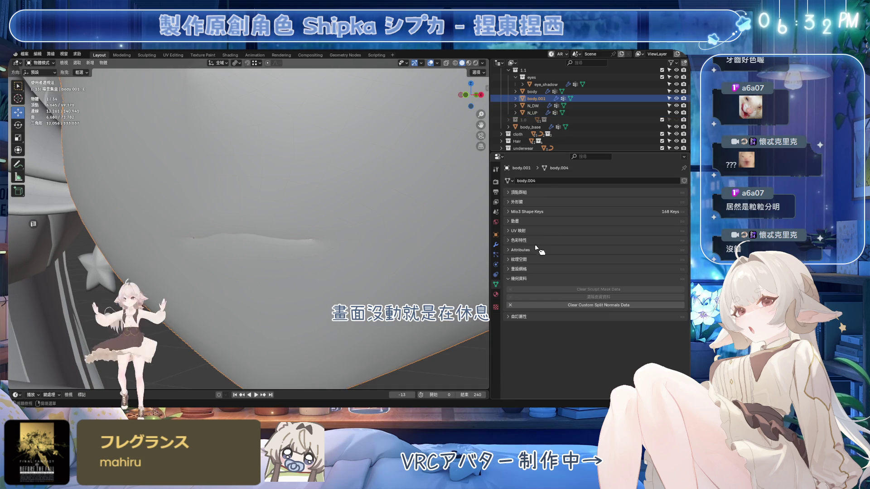
pyautogui.click(547, 192)
pyautogui.doubleClick(548, 298)
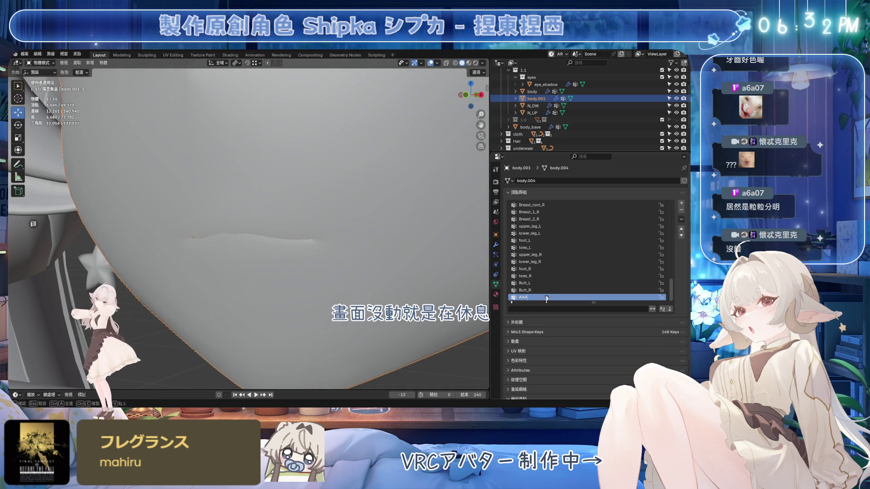
# Step: Rename vertex group AAA to AAA_UP and add a new group AAA_DW
pyautogui.press('Return')
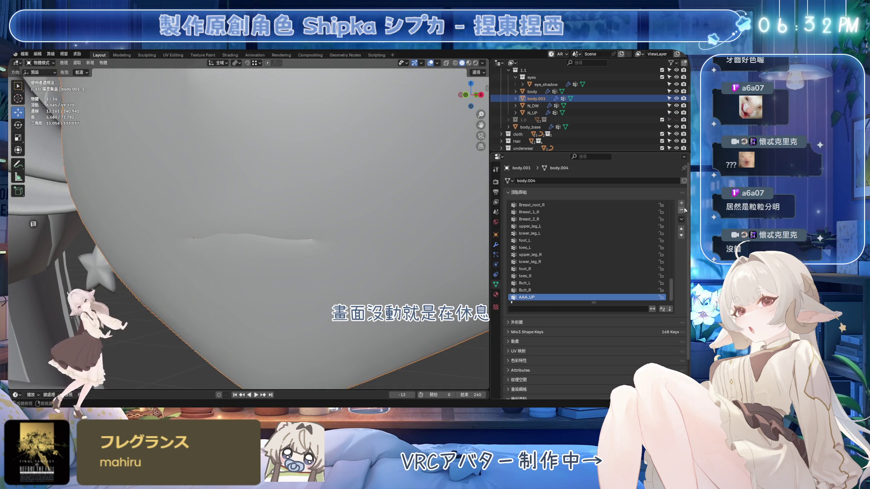
pyautogui.click(681, 204)
pyautogui.doubleClick(540, 297)
pyautogui.write('AAA_DW')
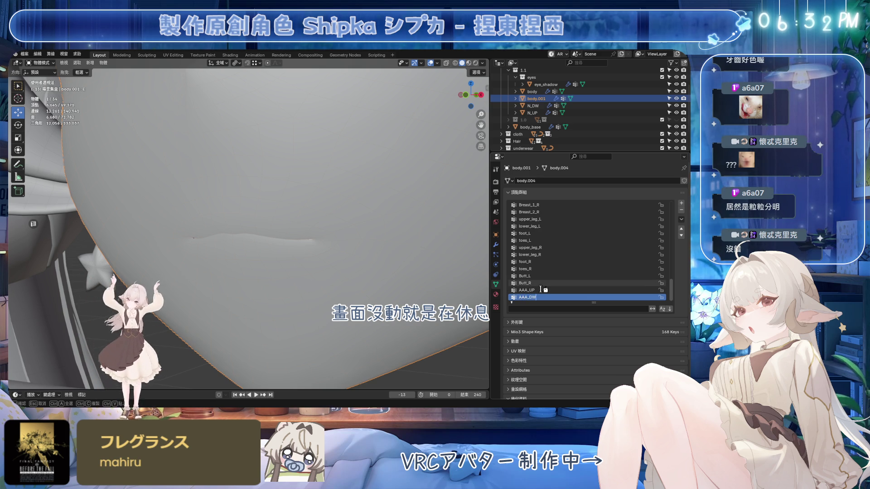
pyautogui.press('Return')
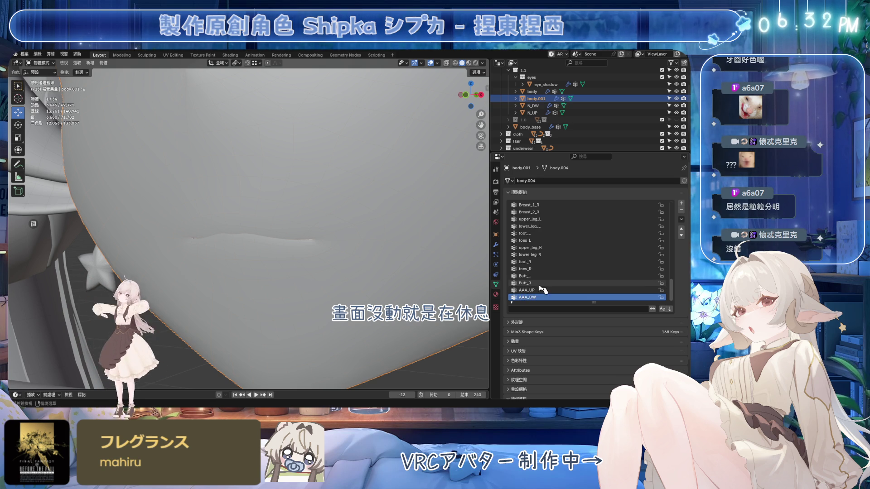
# Step: Clear AAA_UP's old vertices and assign the upper teeth ring to it
pyautogui.press('Tab')
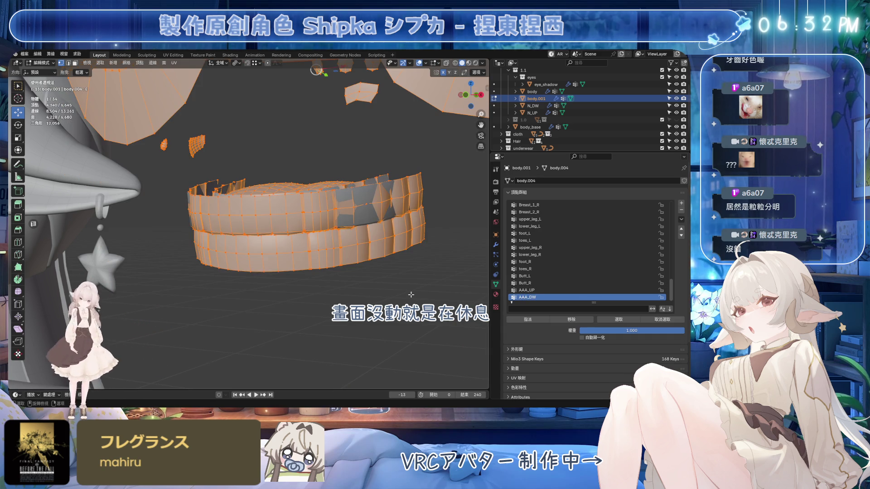
pyautogui.click(416, 289)
pyautogui.press('a')
pyautogui.click(527, 290)
pyautogui.click(577, 321)
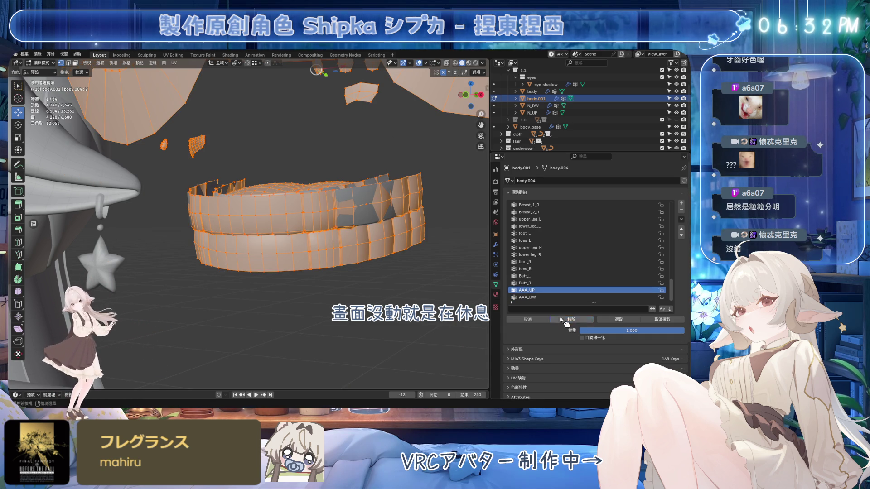
pyautogui.hotkey('alt', 'a')
pyautogui.press('l')
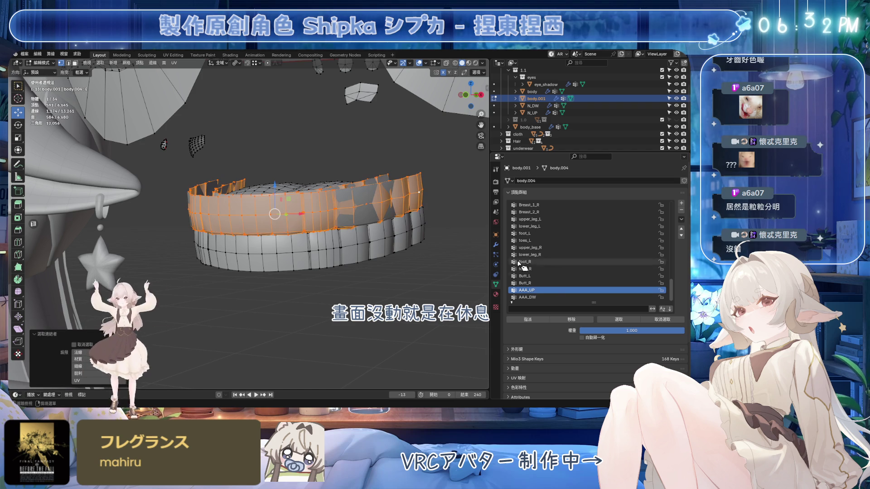
pyautogui.click(527, 319)
# Step: Assign the lower teeth ring to AAA_DW and return to object mode
pyautogui.hotkey('alt', 'a')
pyautogui.press('l')
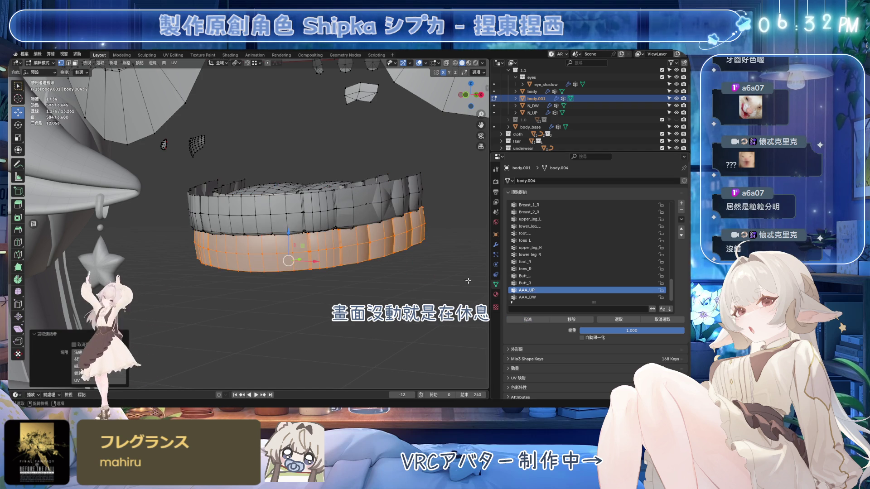
pyautogui.click(527, 297)
pyautogui.click(528, 319)
pyautogui.press('Tab')
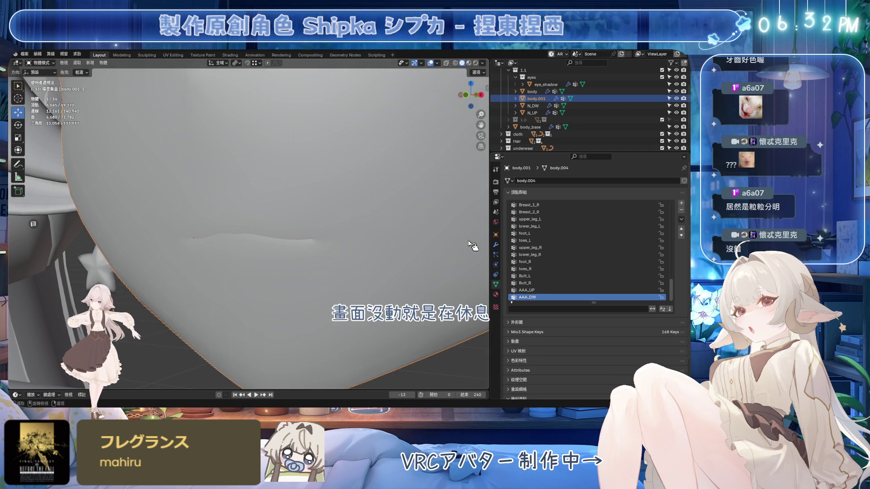
# Step: Limit the first Data Transfer to vertex group AAA_UP and duplicate the modifier
pyautogui.click(496, 245)
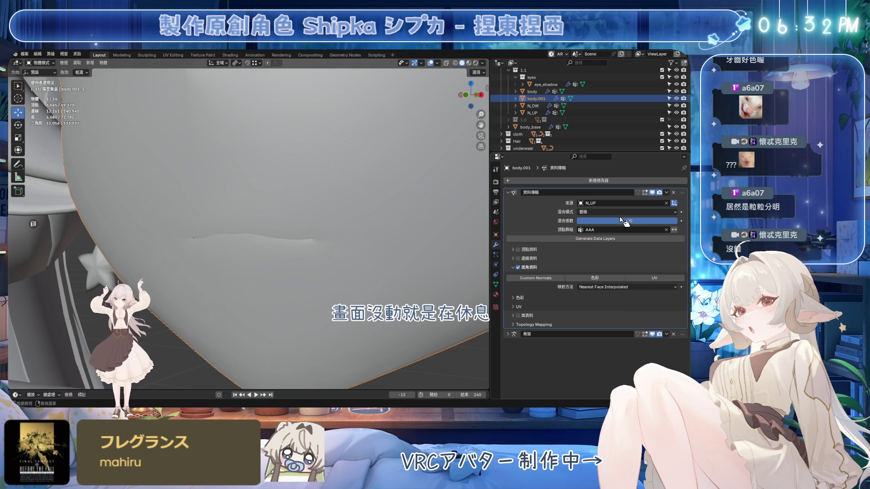
pyautogui.click(610, 233)
pyautogui.write('A')
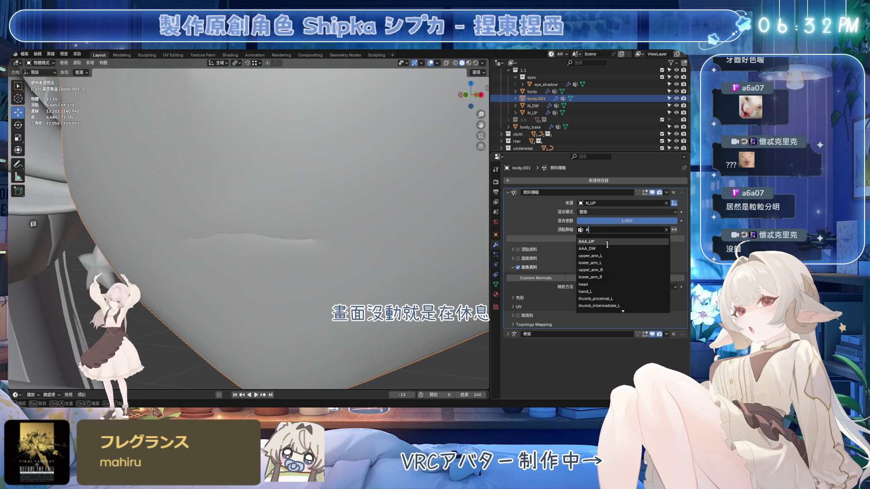
pyautogui.click(606, 243)
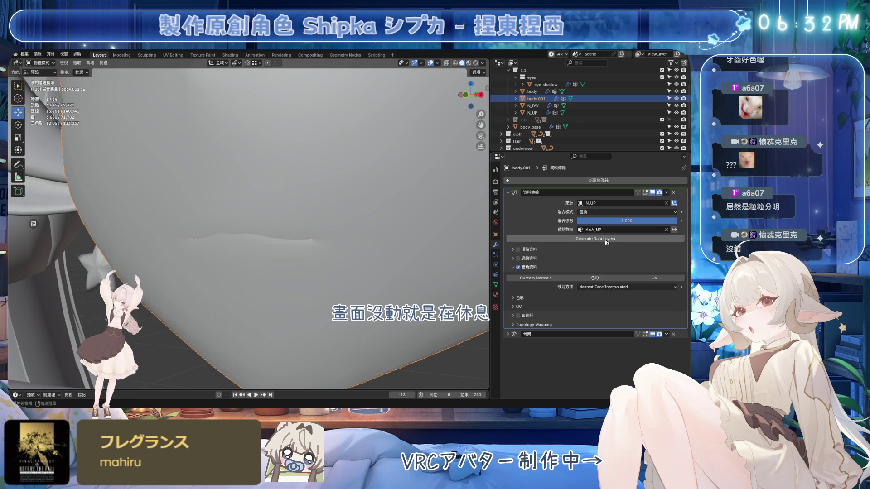
pyautogui.click(665, 193)
pyautogui.click(649, 213)
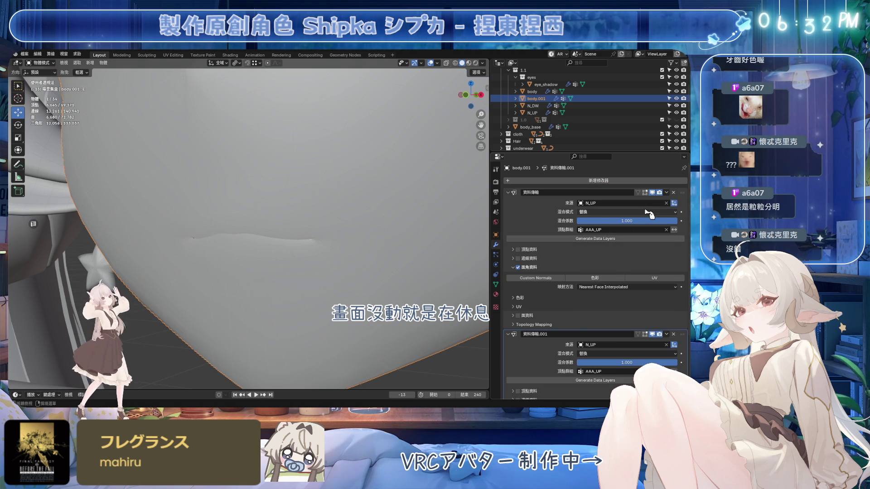
# Step: Set the second Data Transfer's source to N_DW and its vertex group to AAA_DW
pyautogui.click(610, 346)
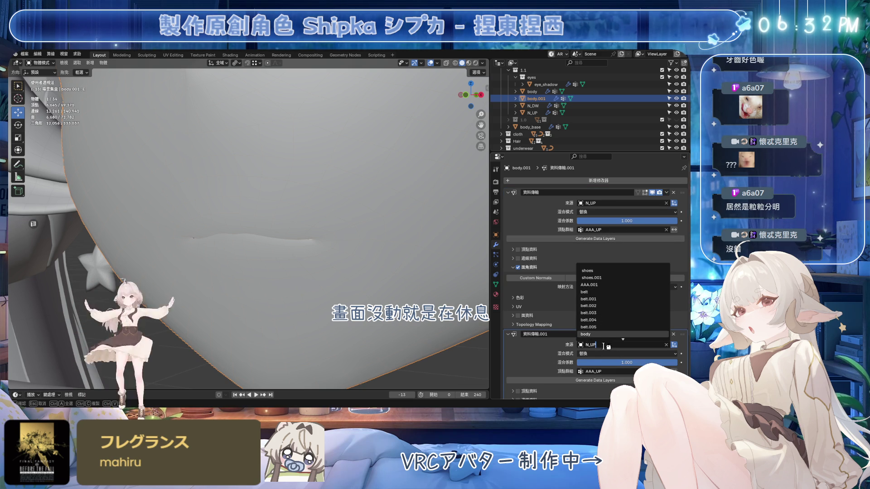
pyautogui.press('Escape')
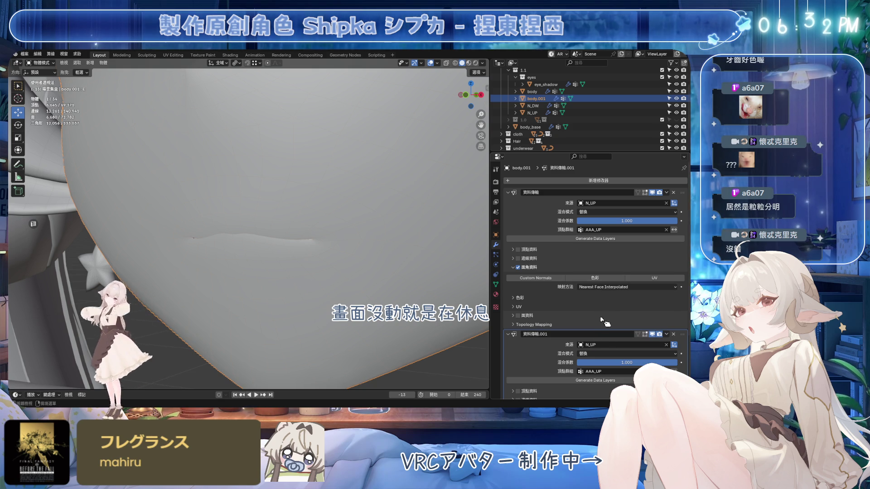
pyautogui.click(607, 344)
pyautogui.write('N_')
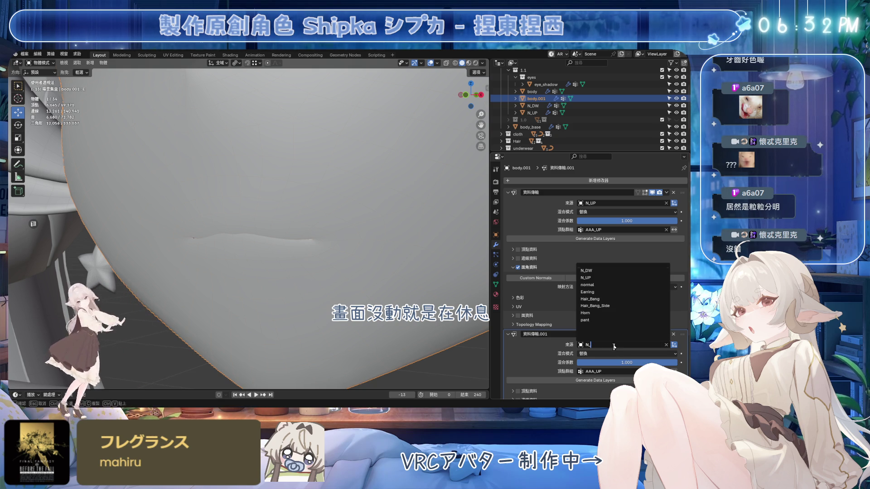
pyautogui.click(600, 278)
pyautogui.click(621, 372)
pyautogui.write('AAA_')
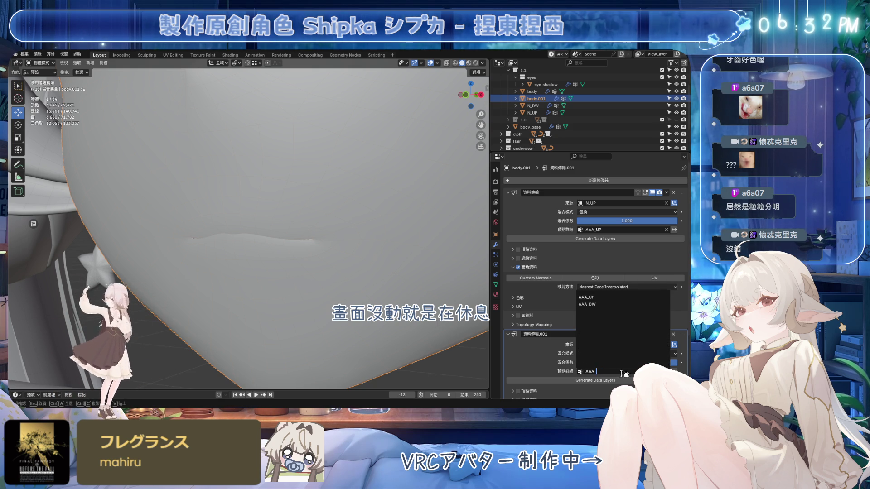
pyautogui.click(599, 306)
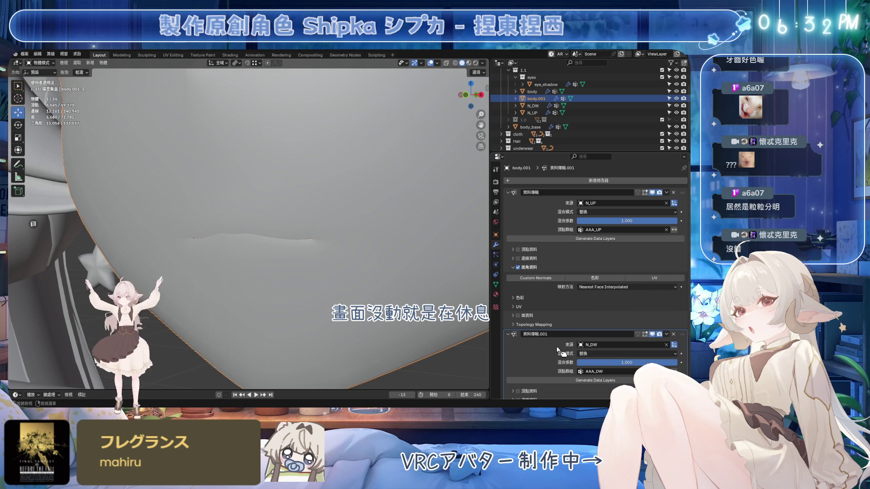
# Step: Save the file and apply both data transfer modifiers
pyautogui.click(508, 193)
pyautogui.click(508, 202)
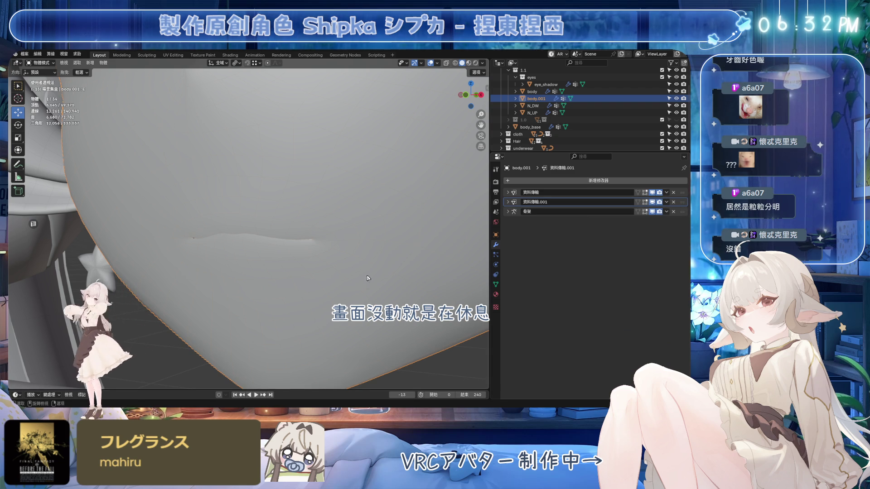
pyautogui.hotkey('ctrl', 's')
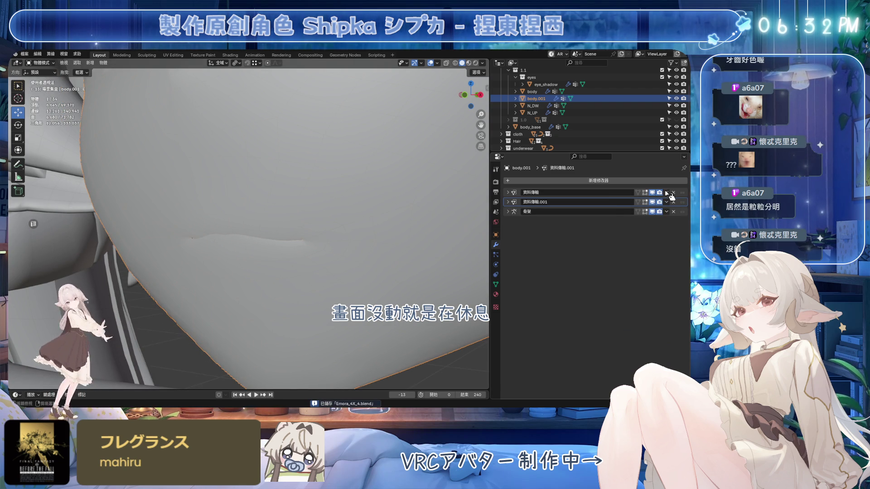
pyautogui.click(667, 193)
pyautogui.click(634, 200)
pyautogui.click(667, 193)
pyautogui.click(634, 200)
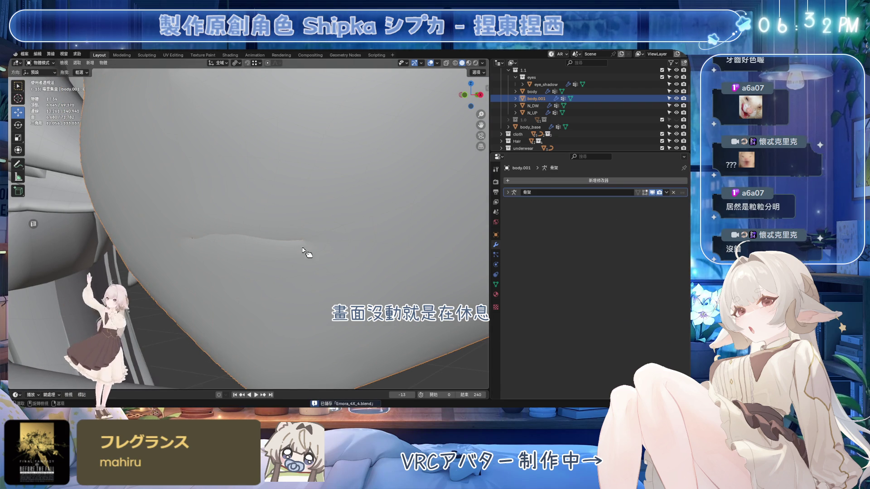
# Step: Raise shape key A to fully open the mouth and orbit to face it
pyautogui.click(496, 284)
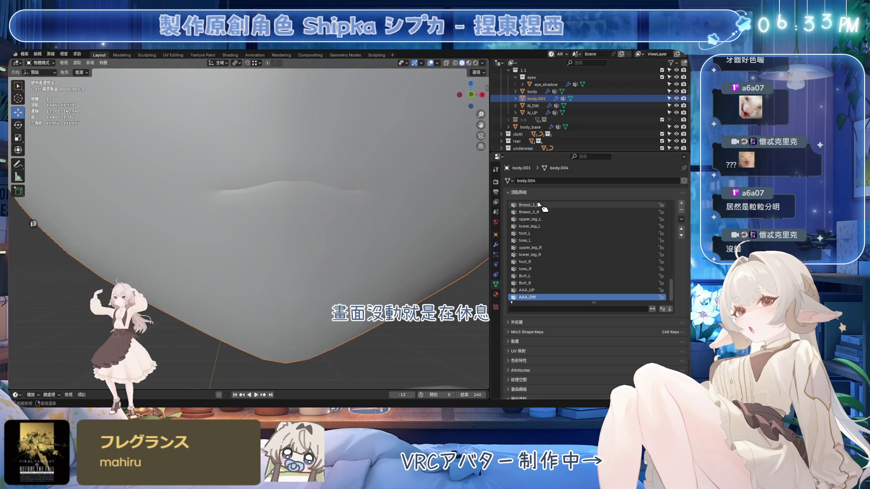
pyautogui.click(528, 193)
pyautogui.click(528, 202)
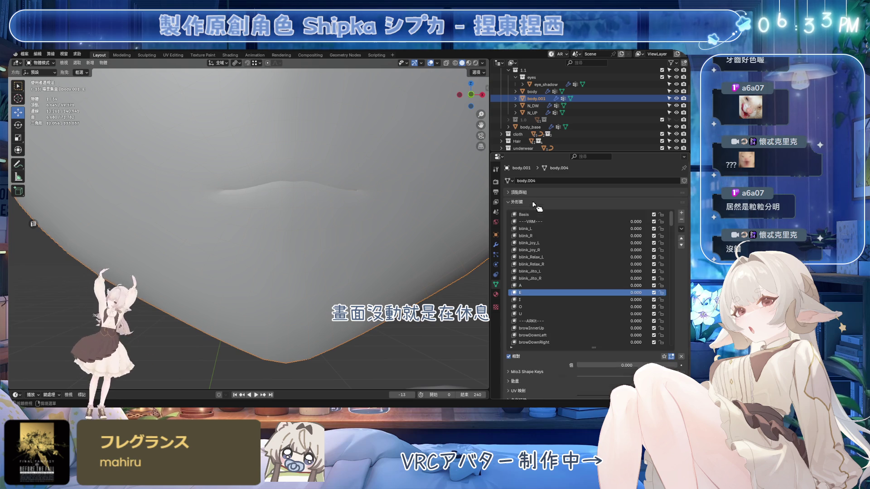
pyautogui.click(574, 286)
pyautogui.moveTo(615, 366); pyautogui.dragTo(657, 366)
pyautogui.moveTo(363, 282)
pyautogui.mouseDown(button='middle')
pyautogui.moveTo(378, 311)
pyautogui.moveTo(363, 297)
pyautogui.mouseUp(button='middle')
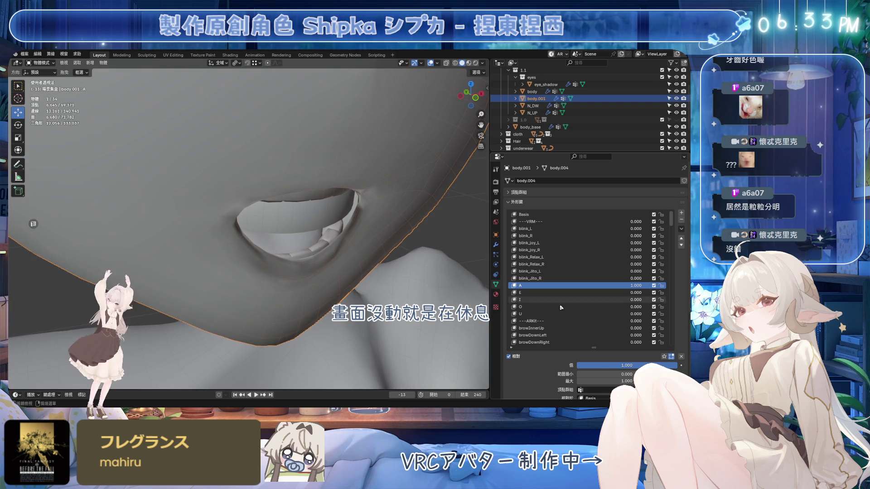
pyautogui.moveTo(657, 366)
pyautogui.mouseDown()
pyautogui.moveTo(602, 366)
pyautogui.moveTo(657, 366)
pyautogui.mouseUp()
# Step: Hide N_UP and N_DW to inspect the teeth, then undo back to the unapplied modifiers
pyautogui.moveTo(675, 112); pyautogui.dragTo(676, 106)
pyautogui.moveTo(385, 204)
pyautogui.mouseDown(button='middle')
pyautogui.moveTo(383, 178)
pyautogui.moveTo(440, 53)
pyautogui.mouseUp(button='middle')
pyautogui.moveTo(408, 218)
pyautogui.mouseDown(button='middle')
pyautogui.moveTo(352, 240)
pyautogui.moveTo(365, 227)
pyautogui.moveTo(290, 228)
pyautogui.moveTo(303, 247)
pyautogui.mouseUp(button='middle')
pyautogui.scroll(-8, 302, 247)
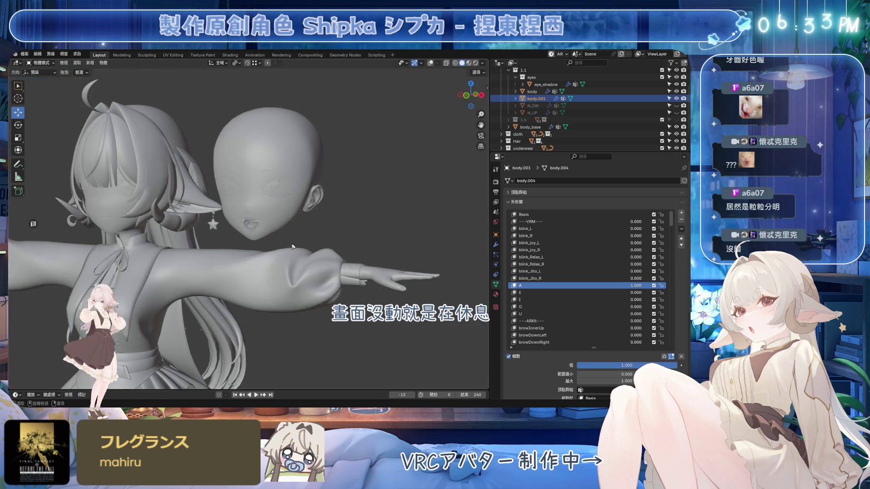
pyautogui.scroll(8, 281, 215)
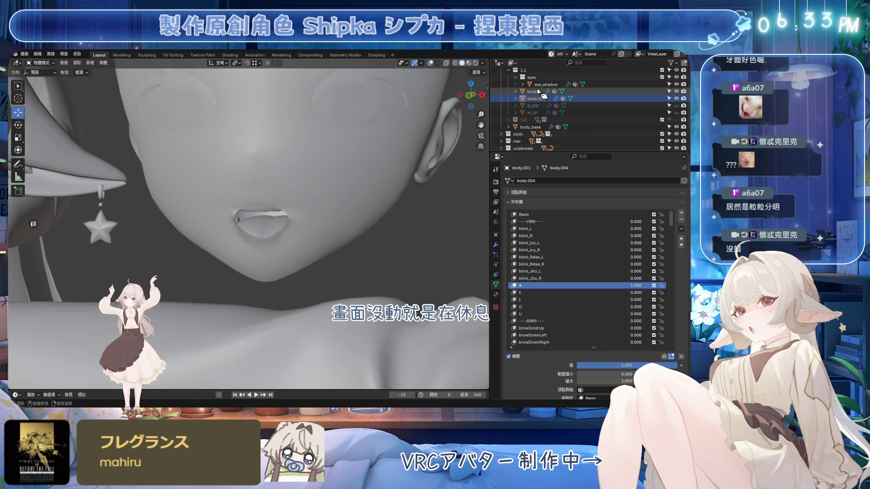
pyautogui.scroll(-5, 336, 248)
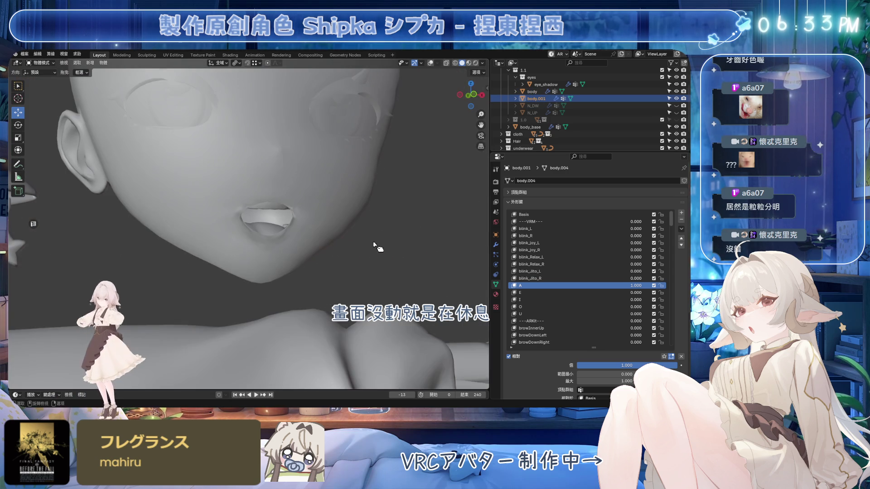
pyautogui.hotkey('ctrl', 'z')
pyautogui.hotkey('ctrl', 'z')
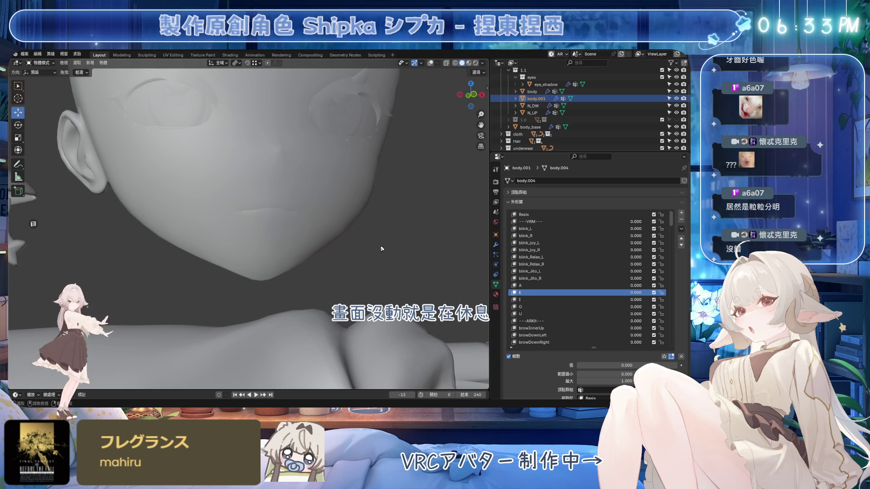
pyautogui.click(495, 245)
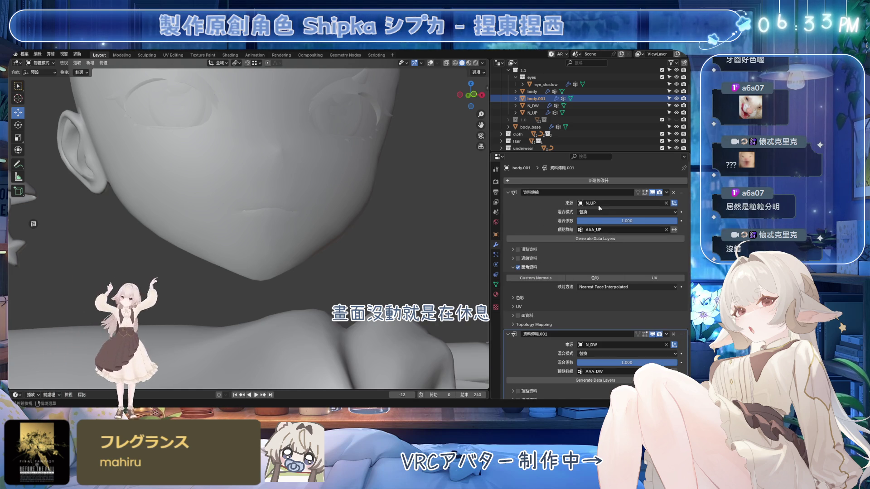
# Step: Enable Custom Normals transfer in both Data Transfer modifiers on body.001
pyautogui.click(536, 278)
pyautogui.scroll(-3, 537, 290)
pyautogui.click(539, 372)
pyautogui.scroll(1, 539, 278)
pyautogui.scroll(2, 539, 277)
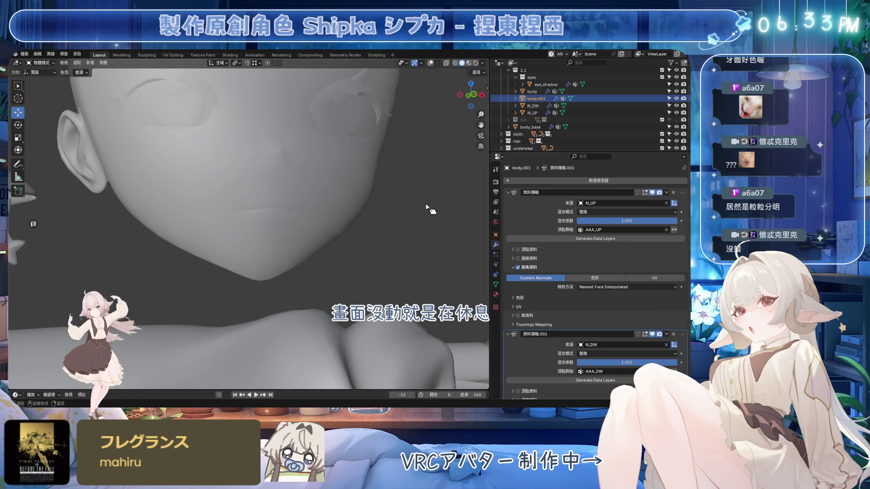
# Step: Save, apply both Data Transfer modifiers, and hide N_DW and N_UP in the Outliner
pyautogui.hotkey('ctrl', 's')
pyautogui.click(667, 193)
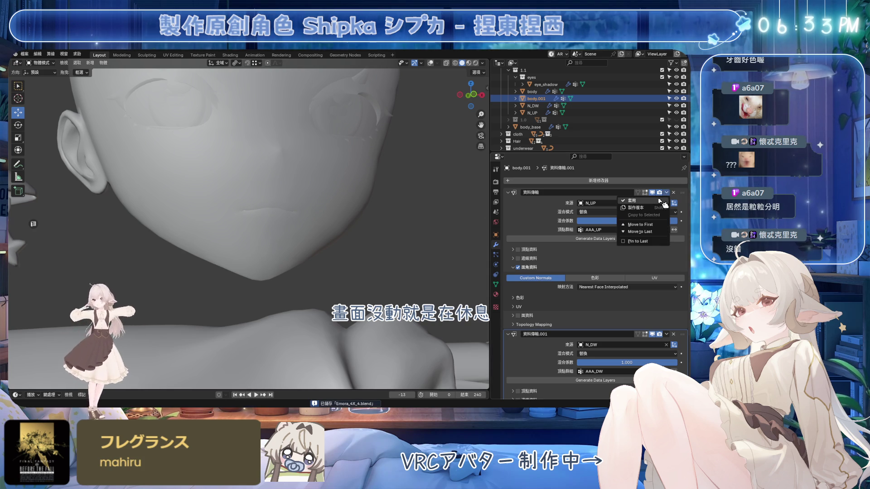
pyautogui.click(635, 201)
pyautogui.click(667, 194)
pyautogui.click(635, 201)
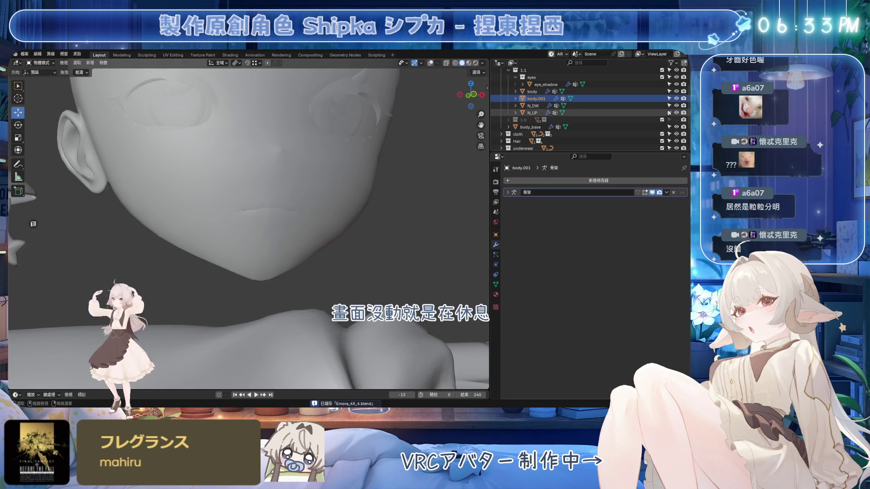
pyautogui.moveTo(676, 105); pyautogui.dragTo(676, 113)
pyautogui.click(496, 286)
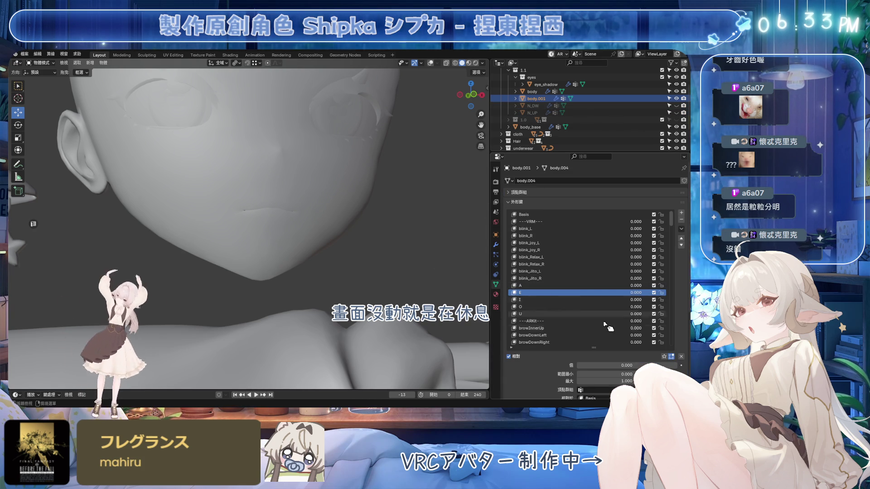
# Step: Test shape key A by opening the mouth fully, inspecting from below, then resetting to 0
pyautogui.click(543, 286)
pyautogui.moveTo(616, 365); pyautogui.dragTo(677, 365)
pyautogui.moveTo(381, 317)
pyautogui.mouseDown(button='middle')
pyautogui.moveTo(399, 317)
pyautogui.moveTo(394, 253)
pyautogui.moveTo(353, 294)
pyautogui.moveTo(301, 233)
pyautogui.moveTo(388, 262)
pyautogui.moveTo(388, 247)
pyautogui.moveTo(321, 252)
pyautogui.moveTo(358, 272)
pyautogui.moveTo(349, 245)
pyautogui.moveTo(349, 270)
pyautogui.moveTo(334, 258)
pyautogui.moveTo(331, 282)
pyautogui.mouseUp(button='middle')
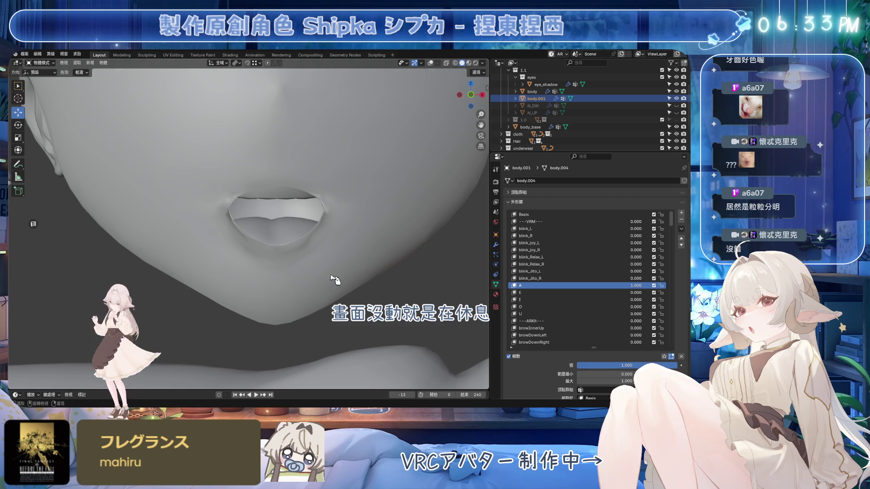
pyautogui.moveTo(335, 268)
pyautogui.mouseDown(button='middle')
pyautogui.moveTo(382, 254)
pyautogui.moveTo(382, 266)
pyautogui.moveTo(373, 286)
pyautogui.moveTo(347, 286)
pyautogui.moveTo(349, 194)
pyautogui.moveTo(339, 242)
pyautogui.moveTo(366, 262)
pyautogui.moveTo(389, 241)
pyautogui.mouseUp(button='middle')
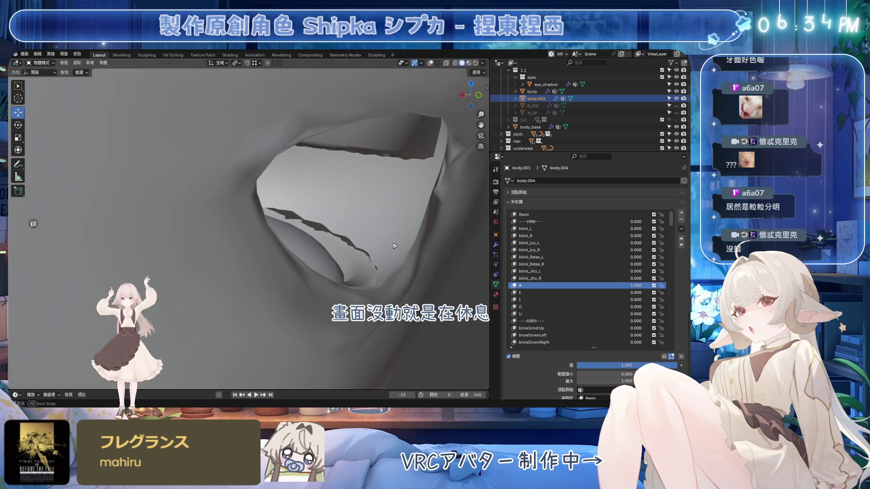
pyautogui.moveTo(620, 365)
pyautogui.mouseDown()
pyautogui.moveTo(557, 365)
pyautogui.moveTo(677, 365)
pyautogui.mouseUp()
pyautogui.moveTo(377, 290); pyautogui.dragTo(303, 306, button='middle')
pyautogui.press('BackSpace')
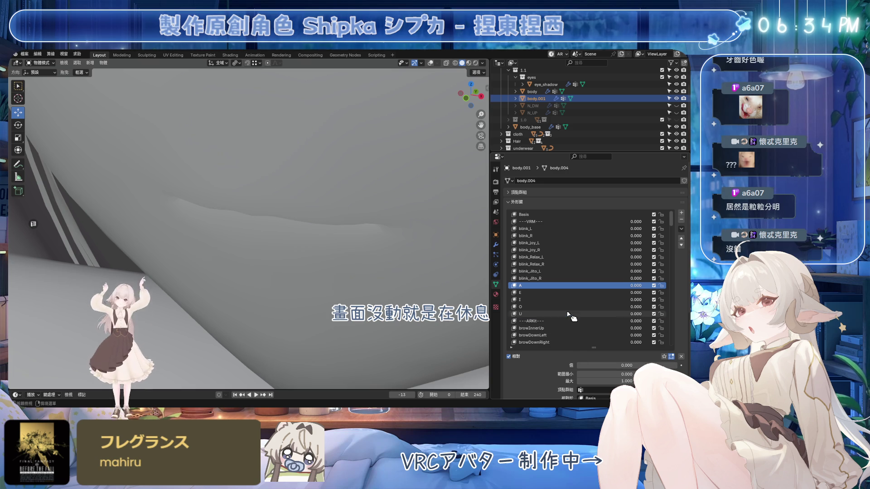
# Step: Set shape key O to fully open, undo back to the closed mouth, and restore viewport overlays
pyautogui.click(572, 308)
pyautogui.moveTo(602, 365); pyautogui.dragTo(677, 365)
pyautogui.moveTo(317, 231)
pyautogui.mouseDown(button='middle')
pyautogui.moveTo(384, 232)
pyautogui.moveTo(379, 245)
pyautogui.moveTo(379, 237)
pyautogui.moveTo(340, 242)
pyautogui.mouseUp(button='middle')
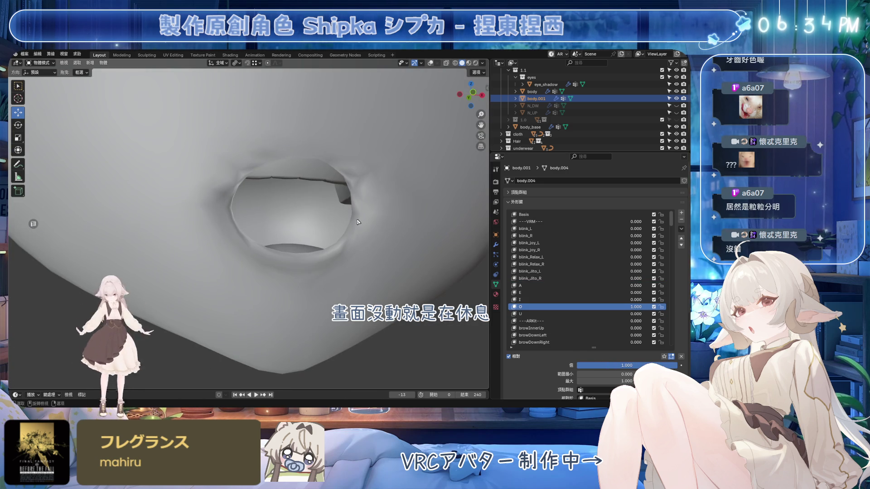
pyautogui.hotkey('ctrl', 'z')
pyautogui.hotkey('ctrl', 'shift', 'z')
pyautogui.hotkey('ctrl', 'z')
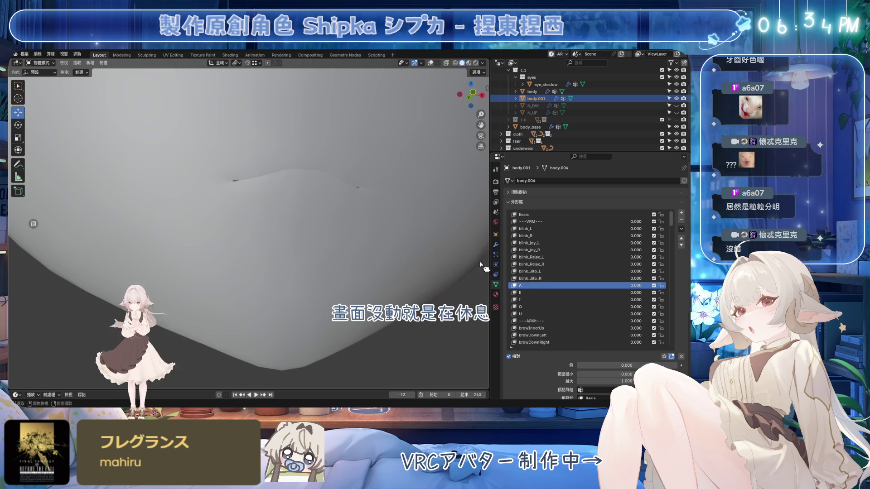
pyautogui.hotkey('ctrl', 'z')
pyautogui.click(430, 64)
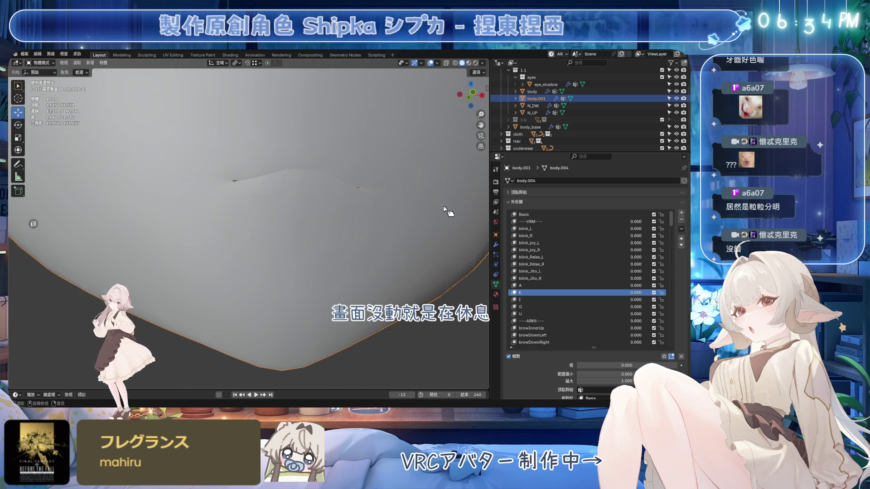
# Step: Inspect the N_DW and N_UP teeth meshes in edit mode with see-through viewing
pyautogui.click(495, 244)
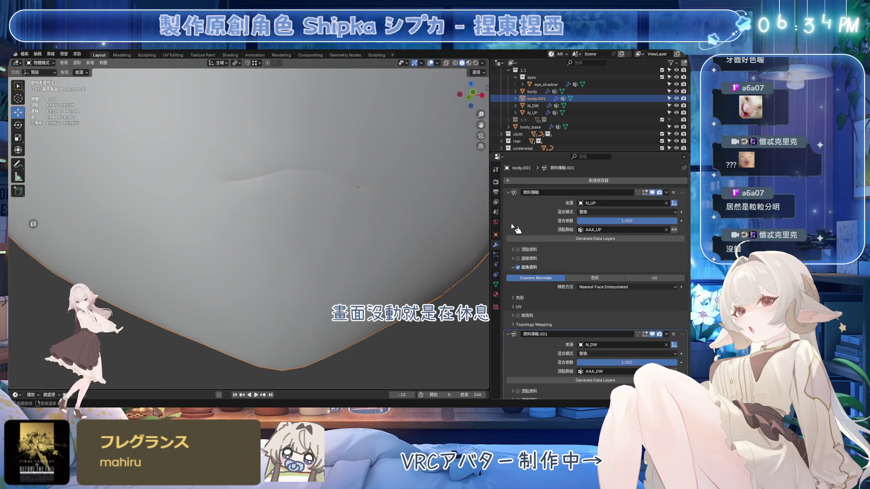
pyautogui.click(534, 105)
pyautogui.keyDown('ctrl'); pyautogui.click(534, 113); pyautogui.keyUp('ctrl')
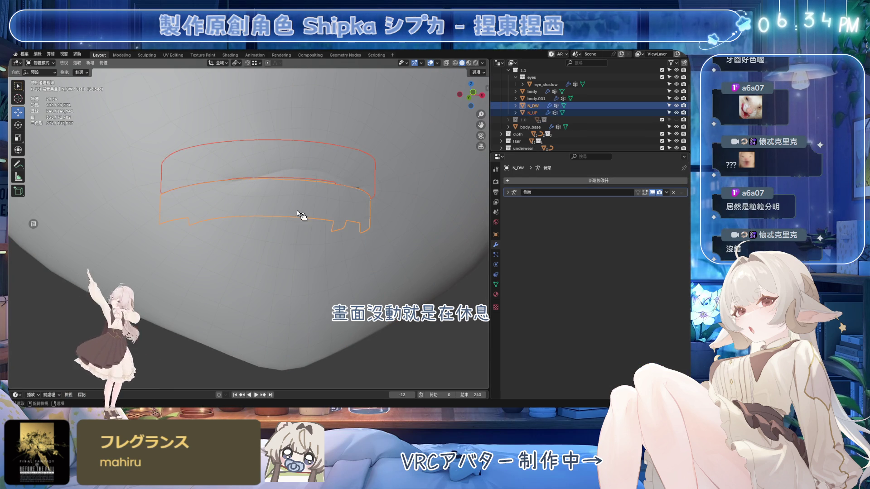
pyautogui.press('Tab')
pyautogui.click(447, 64)
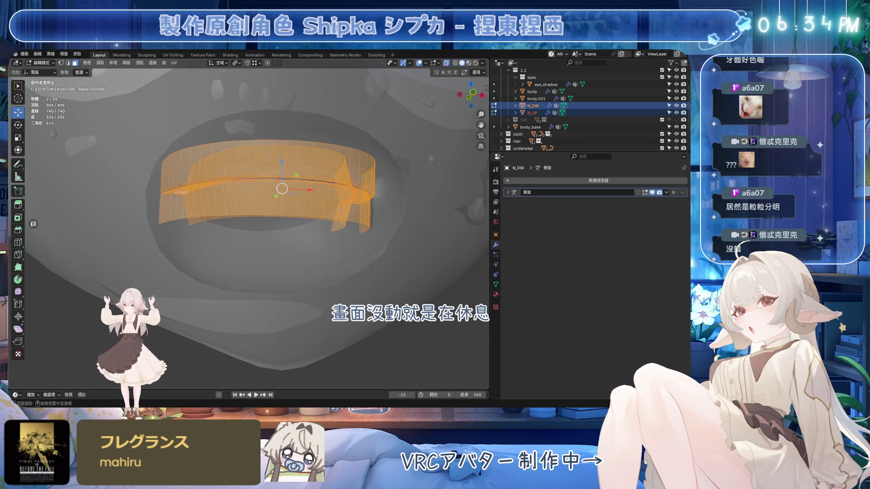
pyautogui.press('Tab')
pyautogui.hotkey('alt', 'z')
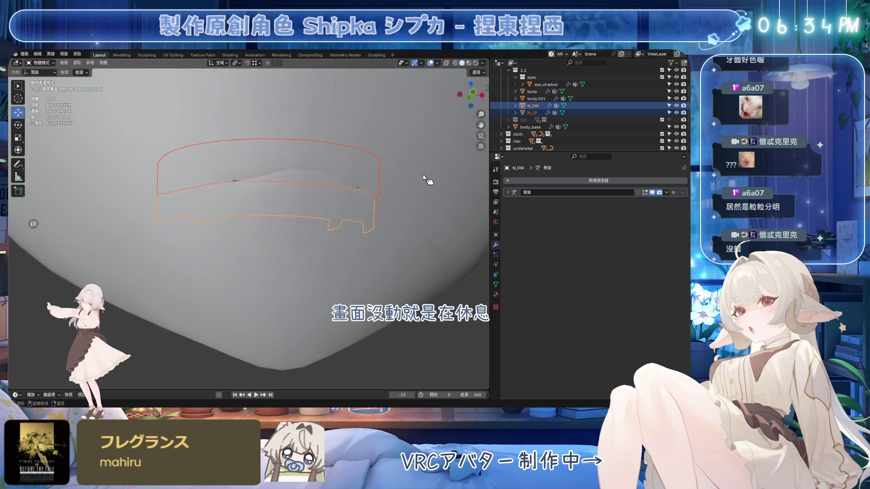
pyautogui.moveTo(424, 199)
pyautogui.mouseDown(button='middle')
pyautogui.moveTo(427, 210)
pyautogui.moveTo(412, 205)
pyautogui.mouseUp(button='middle')
# Step: Save, apply both Data Transfer modifiers on body.001, and hide N_DW and N_UP
pyautogui.click(397, 206)
pyautogui.hotkey('ctrl', 's')
pyautogui.click(667, 193)
pyautogui.click(653, 201)
pyautogui.click(667, 193)
pyautogui.click(656, 202)
pyautogui.moveTo(675, 106); pyautogui.dragTo(676, 113)
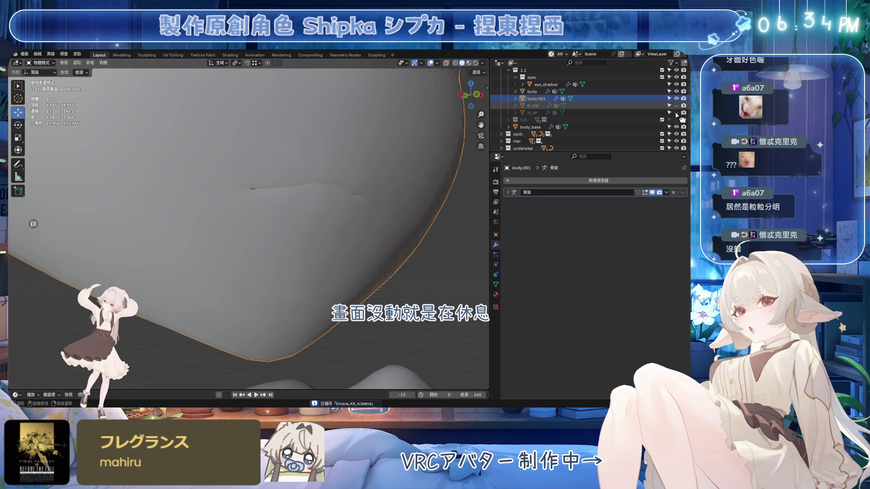
# Step: Set shape key A to 1 and orbit around the open mouth to check it
pyautogui.click(495, 284)
pyautogui.click(544, 285)
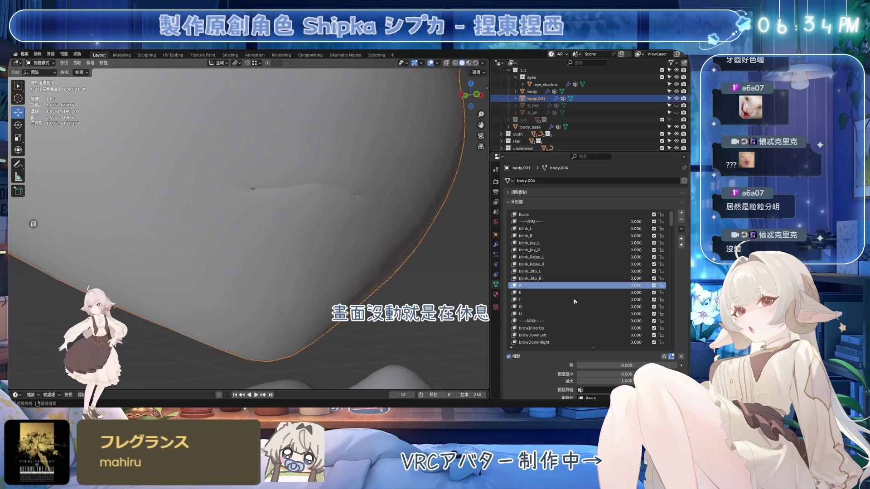
pyautogui.moveTo(627, 365); pyautogui.dragTo(657, 365)
pyautogui.moveTo(295, 312)
pyautogui.mouseDown(button='middle')
pyautogui.moveTo(367, 285)
pyautogui.moveTo(408, 124)
pyautogui.mouseUp(button='middle')
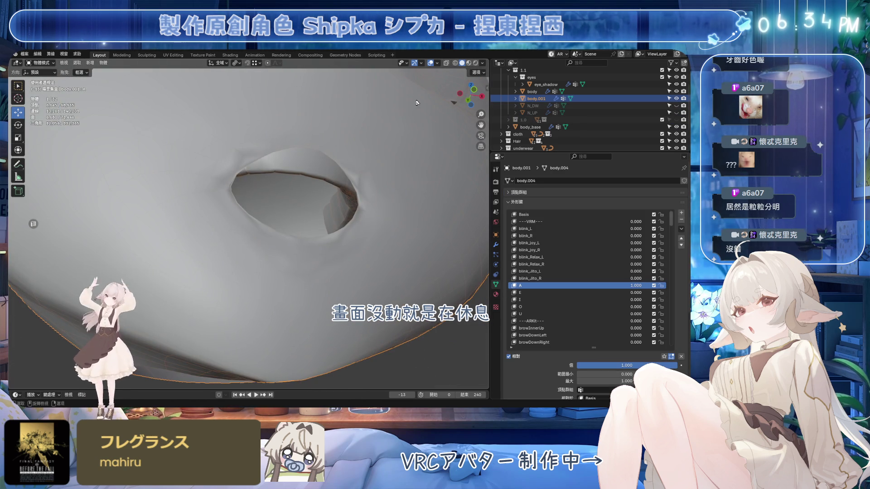
pyautogui.scroll(-8, 350, 195)
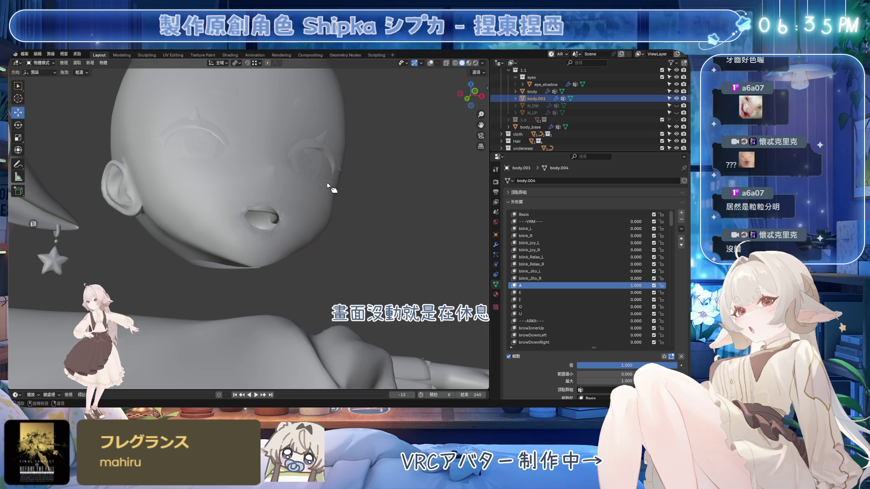
# Step: Delete body.001 from the scene in front view
pyautogui.keyDown('shift'); pyautogui.click(533, 112); pyautogui.keyUp('shift')
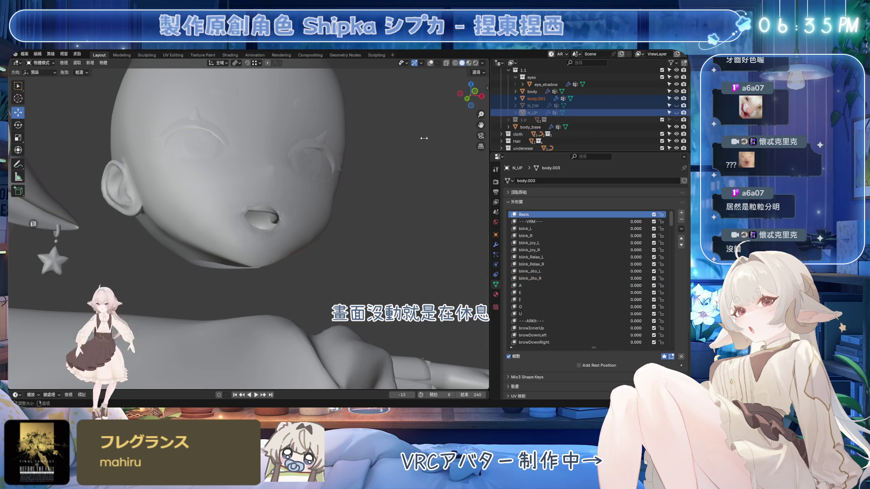
pyautogui.press('KP_1')
pyautogui.press('x')
pyautogui.click(351, 191)
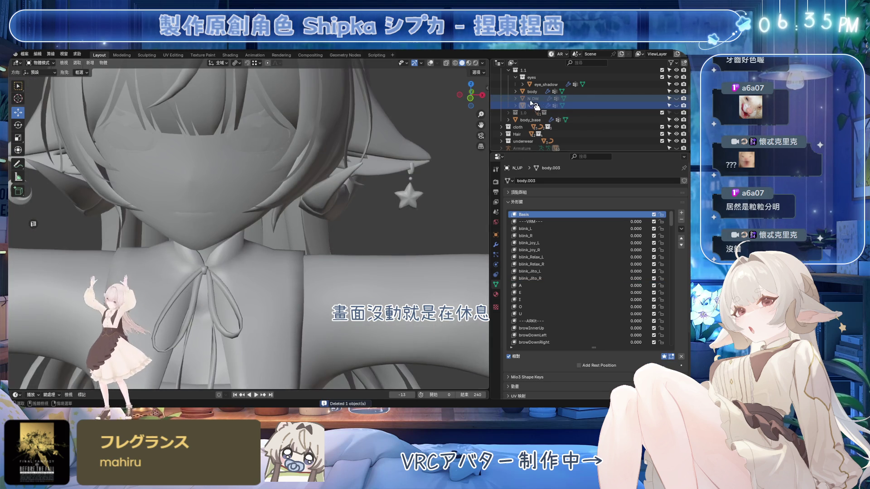
# Step: Delete N_DW and N_UP, then turn viewport overlays back on
pyautogui.click(533, 99)
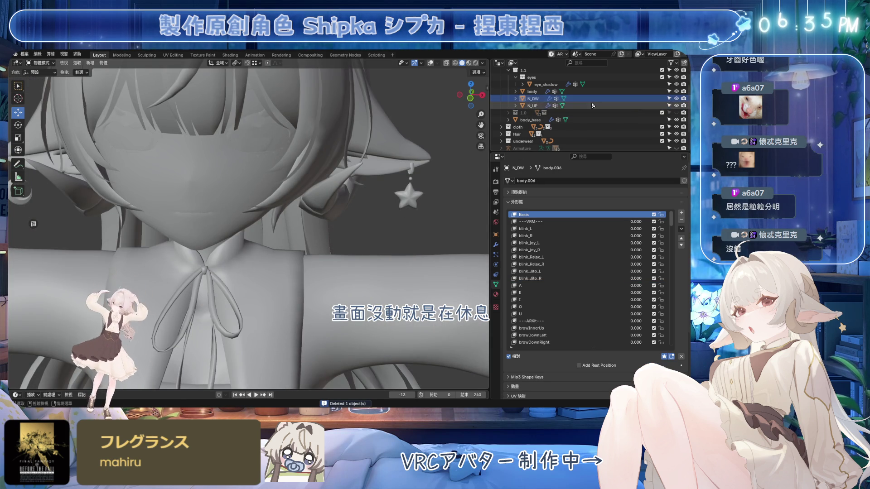
pyautogui.press('x')
pyautogui.click(402, 171)
pyautogui.click(381, 185)
pyautogui.press('x')
pyautogui.click(374, 191)
pyautogui.hotkey('shift', 'alt', 'z')
pyautogui.moveTo(374, 191); pyautogui.dragTo(352, 199, button='middle')
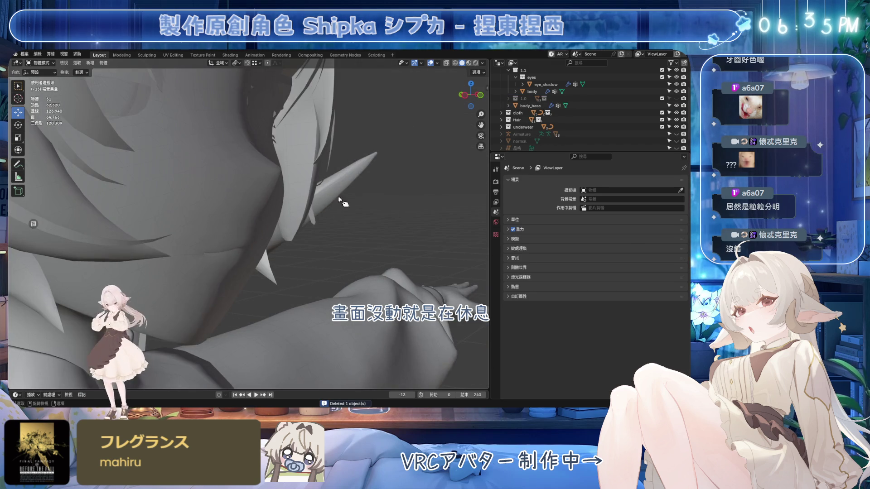
# Step: Select the body mesh, toggle edit mode, and save the file
pyautogui.click(239, 218)
pyautogui.press('Tab')
pyautogui.hotkey('ctrl', 's')
pyautogui.moveTo(373, 237)
pyautogui.mouseDown(button='middle')
pyautogui.moveTo(305, 227)
pyautogui.moveTo(288, 207)
pyautogui.moveTo(310, 206)
pyautogui.moveTo(297, 224)
pyautogui.mouseUp(button='middle')
pyautogui.press('Tab')
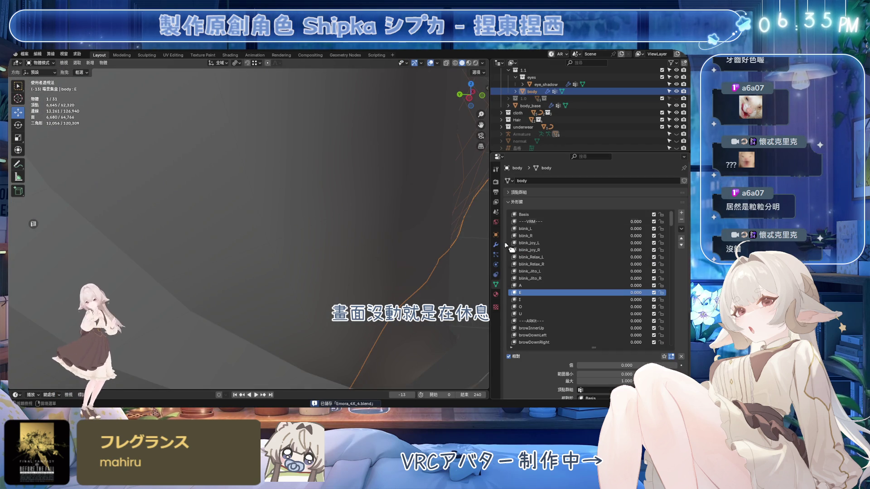
# Step: Select the vertices of the AAA vertex group and reveal hidden geometry
pyautogui.click(519, 192)
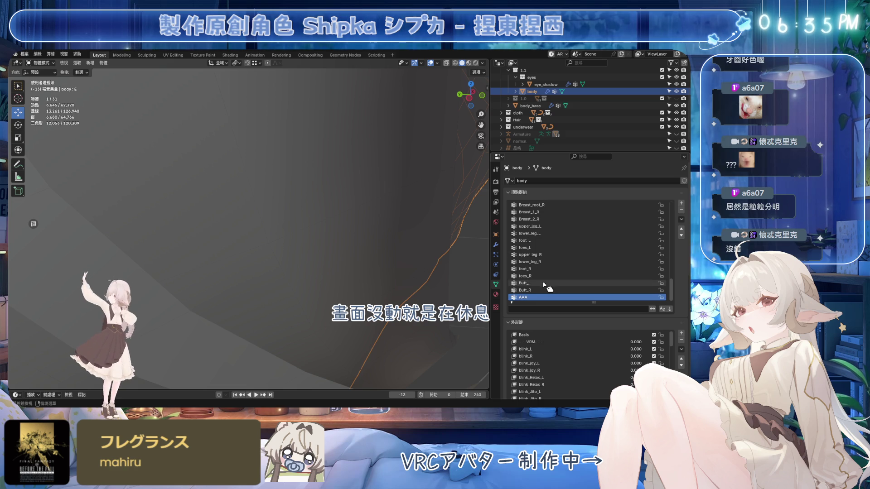
pyautogui.click(683, 211)
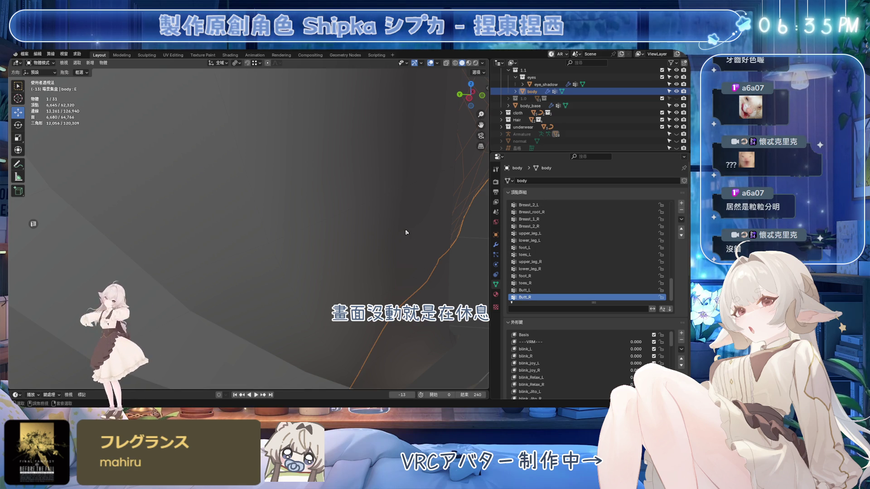
pyautogui.hotkey('ctrl', 'z')
pyautogui.click(618, 320)
pyautogui.hotkey('alt', 'h')
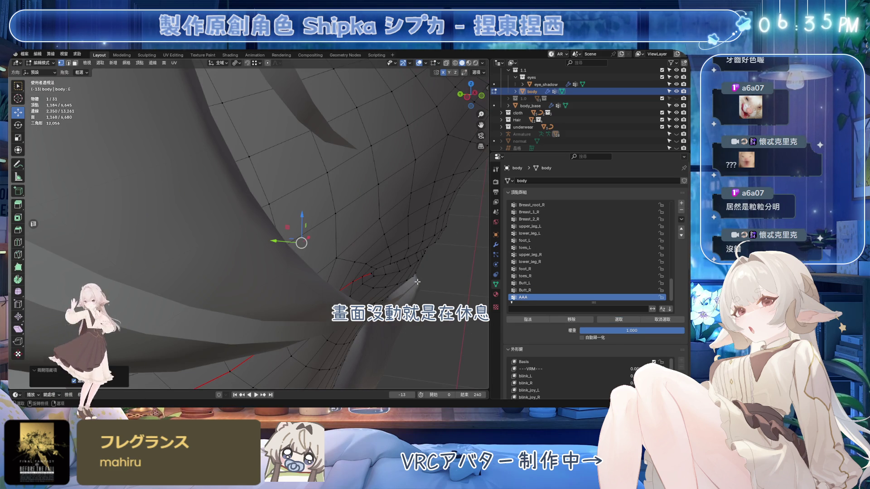
# Step: Isolate the teeth band in Local View and frame it in right side view
pyautogui.press('KP_Divide')
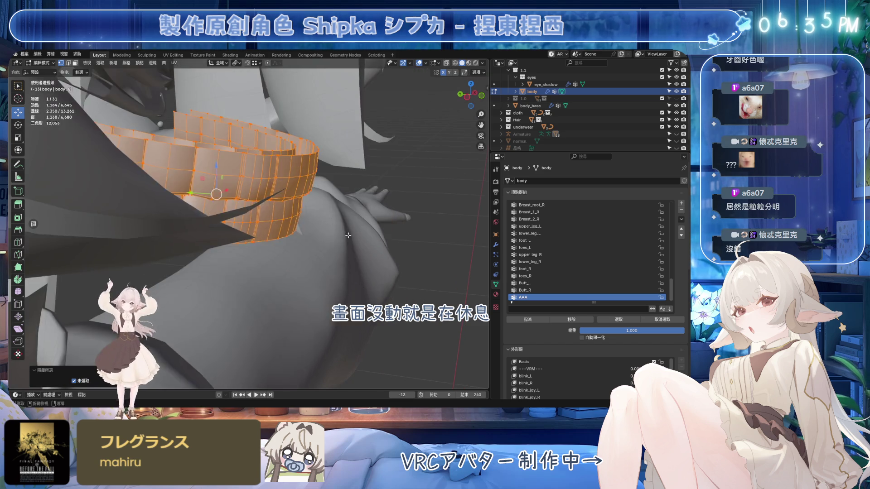
pyautogui.press('KP_3')
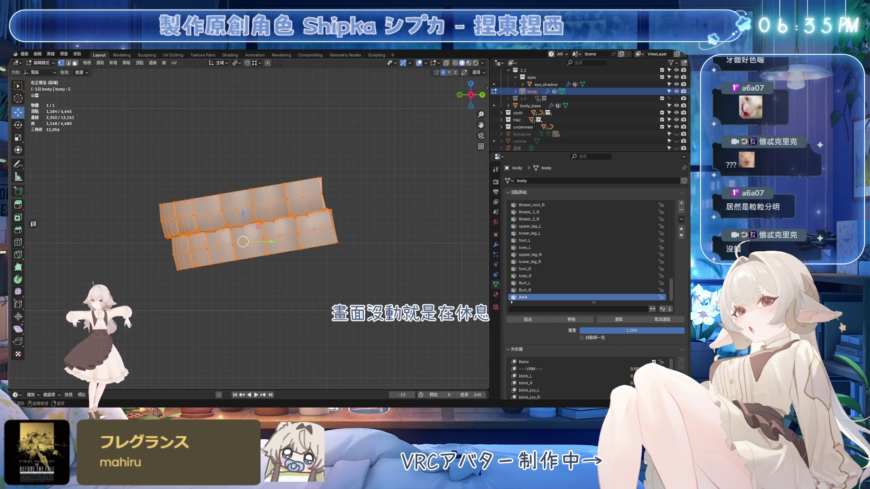
pyautogui.press('KP_Decimal')
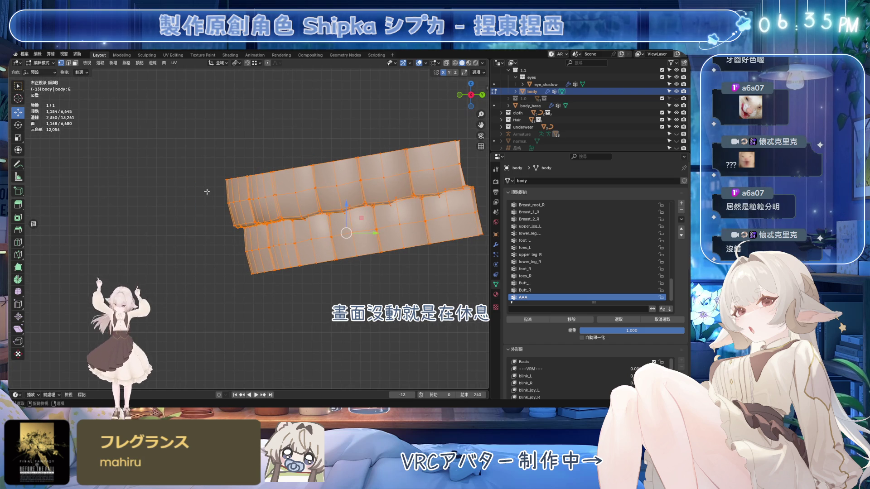
pyautogui.click(127, 63)
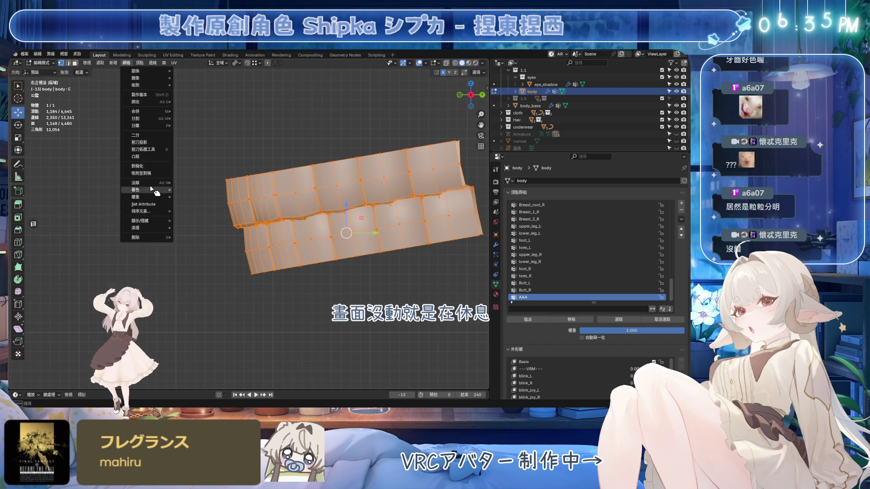
# Step: Run Mesh > Normals > Point Normals to Target on the teeth band
pyautogui.moveTo(154, 183)
pyautogui.moveTo(206, 242)
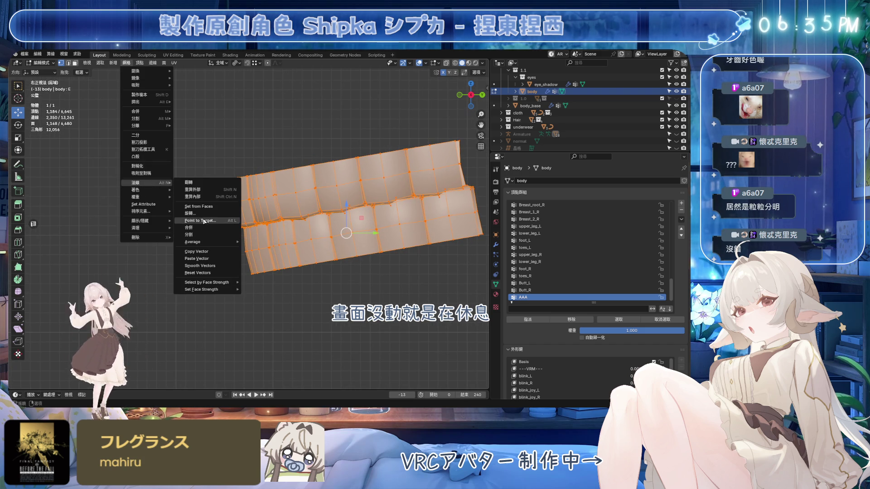
pyautogui.click(202, 220)
pyautogui.press('i')
pyautogui.click(79, 240)
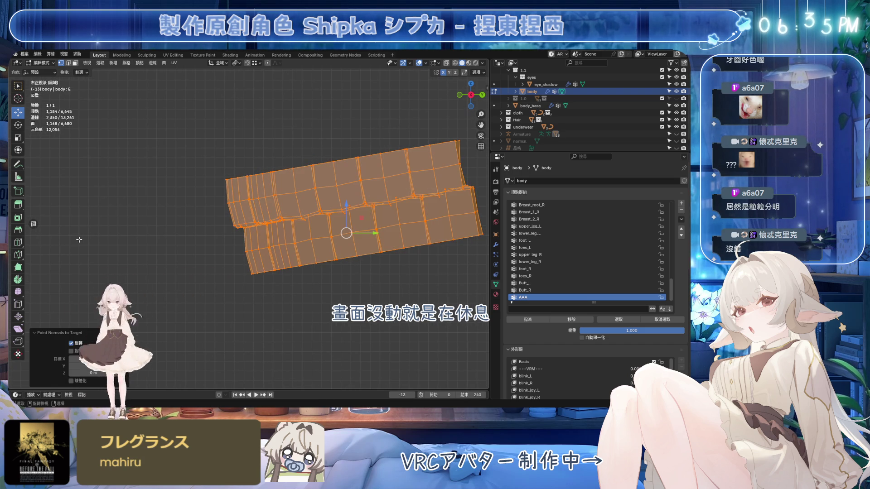
# Step: Display split normals as lines and keep the normals inverted
pyautogui.click(439, 63)
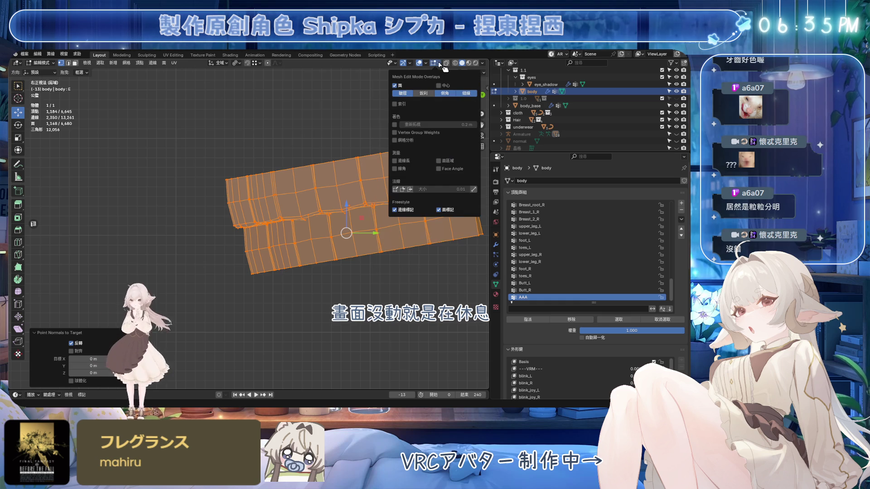
pyautogui.click(411, 190)
pyautogui.click(403, 190)
pyautogui.click(411, 190)
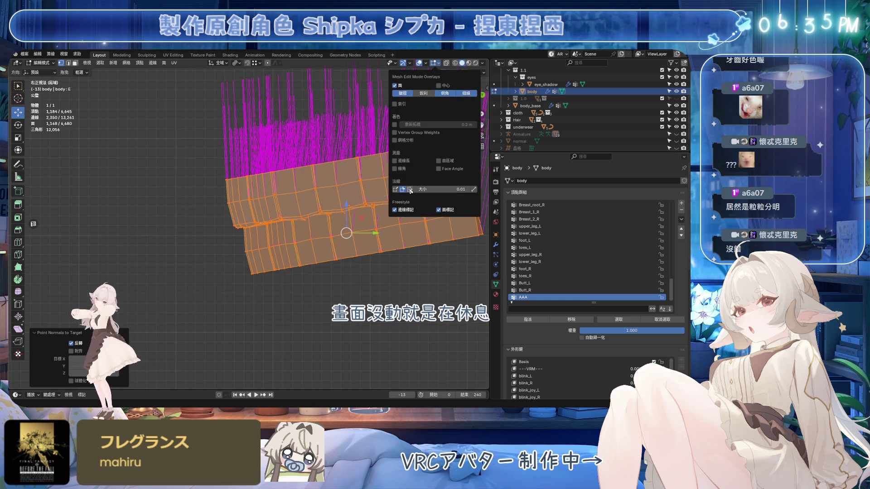
pyautogui.click(71, 344)
pyautogui.click(71, 343)
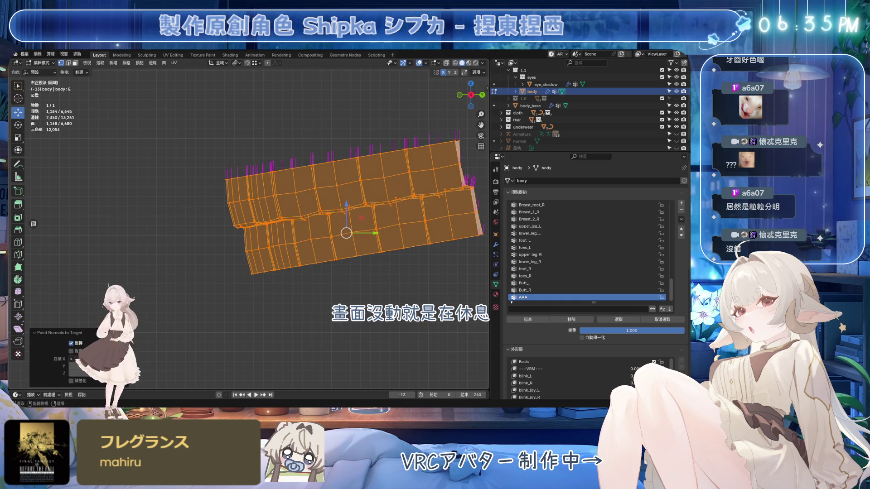
# Step: Move the normals target to X -4.4 m and Y about 9 m
pyautogui.moveTo(88, 358)
pyautogui.mouseDown()
pyautogui.moveTo(41, 359)
pyautogui.moveTo(102, 359)
pyautogui.moveTo(62, 362)
pyautogui.moveTo(72, 363)
pyautogui.mouseUp()
pyautogui.moveTo(381, 317)
pyautogui.mouseDown(button='middle')
pyautogui.moveTo(390, 341)
pyautogui.moveTo(291, 315)
pyautogui.moveTo(148, 322)
pyautogui.mouseUp(button='middle')
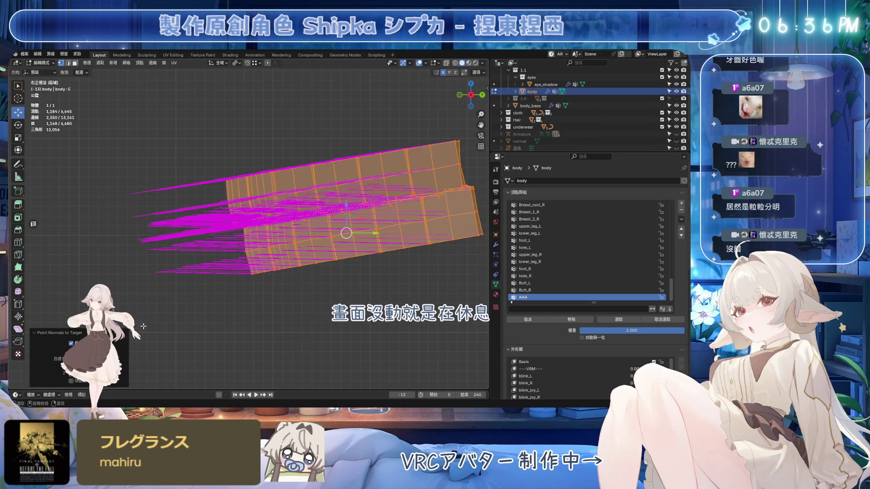
pyautogui.moveTo(81, 366); pyautogui.dragTo(123, 365)
pyautogui.moveTo(226, 272)
pyautogui.mouseDown(button='middle')
pyautogui.moveTo(254, 235)
pyautogui.moveTo(278, 224)
pyautogui.mouseUp(button='middle')
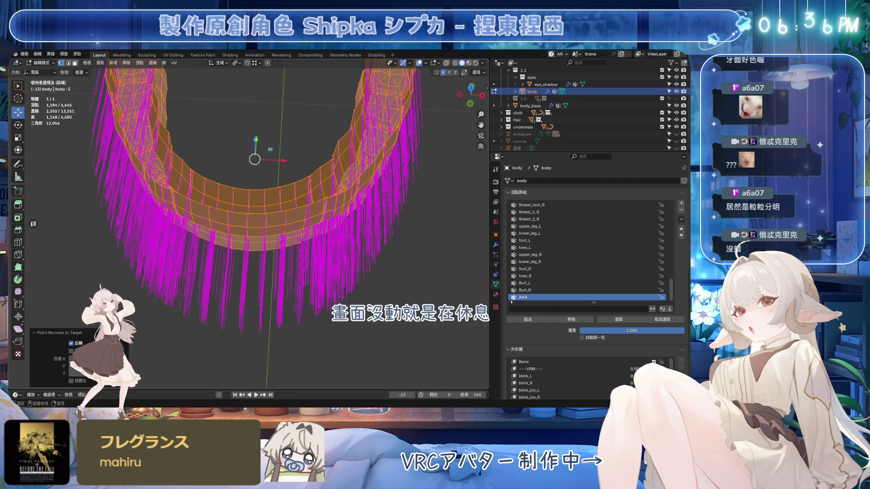
pyautogui.scroll(-3, 240, 301)
pyautogui.moveTo(268, 287); pyautogui.dragTo(196, 313, button='middle')
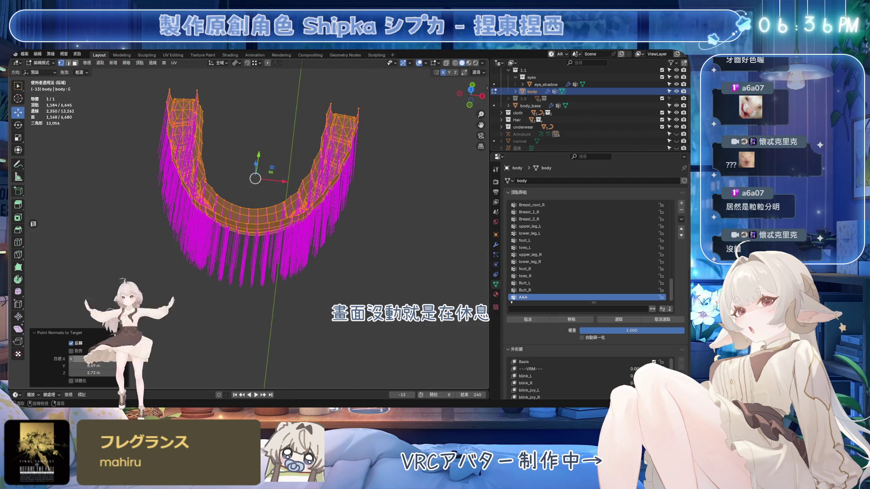
pyautogui.moveTo(86, 366); pyautogui.dragTo(95, 365)
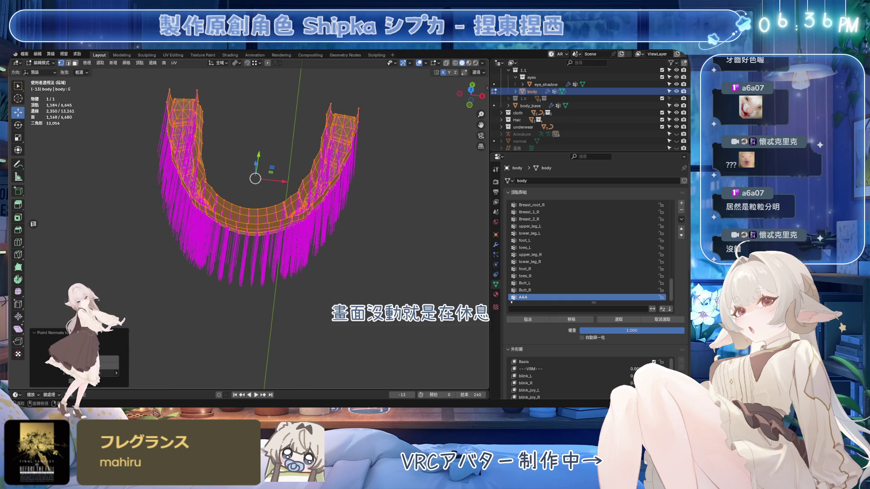
# Step: Raise target Y to 24.9 m in right ortho view, then rerun Point Normals with Spherize
pyautogui.press('KP_5')
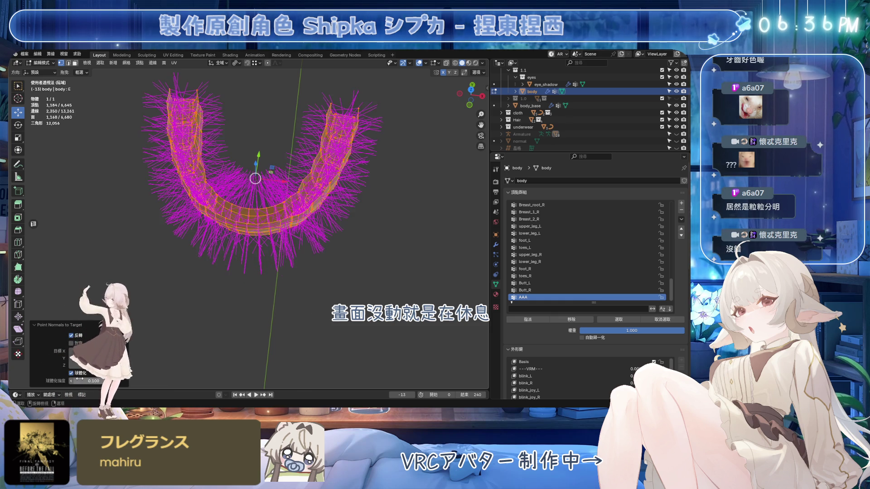
pyautogui.moveTo(269, 293); pyautogui.dragTo(223, 278, button='middle')
pyautogui.press('KP_3')
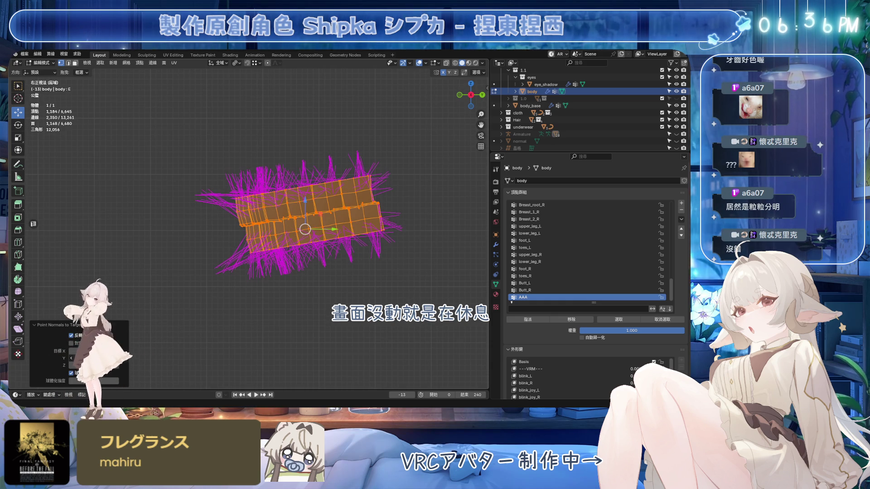
pyautogui.moveTo(103, 358); pyautogui.dragTo(117, 358)
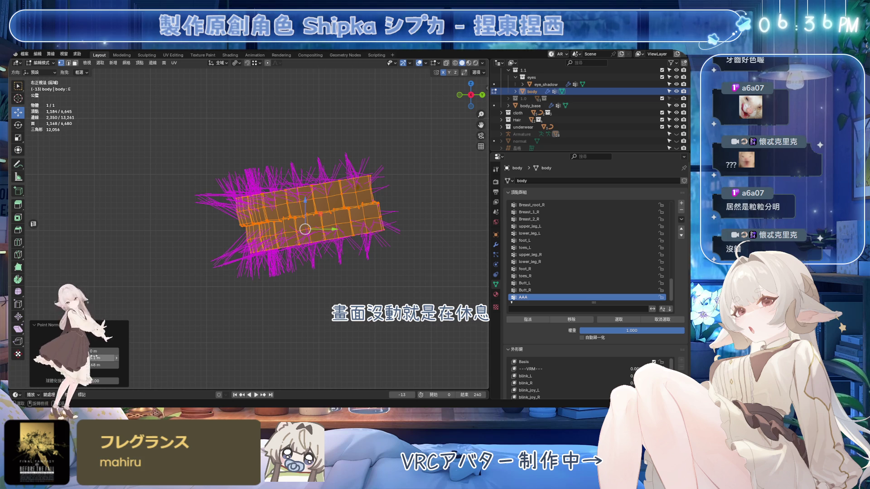
pyautogui.hotkey('alt', 'l')
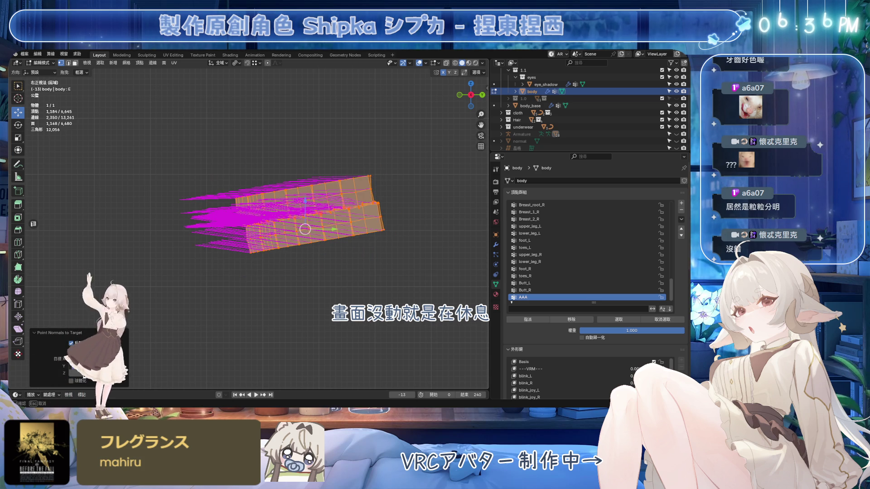
pyautogui.click(76, 381)
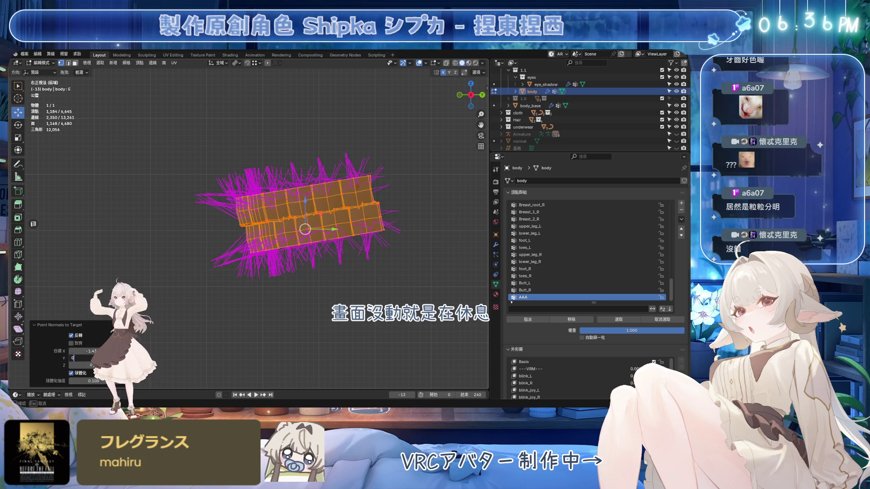
# Step: Set target Y to 0, adjust spherize strength, raise Y to about 45, and confirm
pyautogui.press('Return')
pyautogui.moveTo(91, 381); pyautogui.dragTo(148, 380)
pyautogui.moveTo(86, 358); pyautogui.dragTo(113, 358)
pyautogui.moveTo(272, 388)
pyautogui.mouseDown(button='middle')
pyautogui.moveTo(253, 296)
pyautogui.moveTo(285, 361)
pyautogui.mouseUp(button='middle')
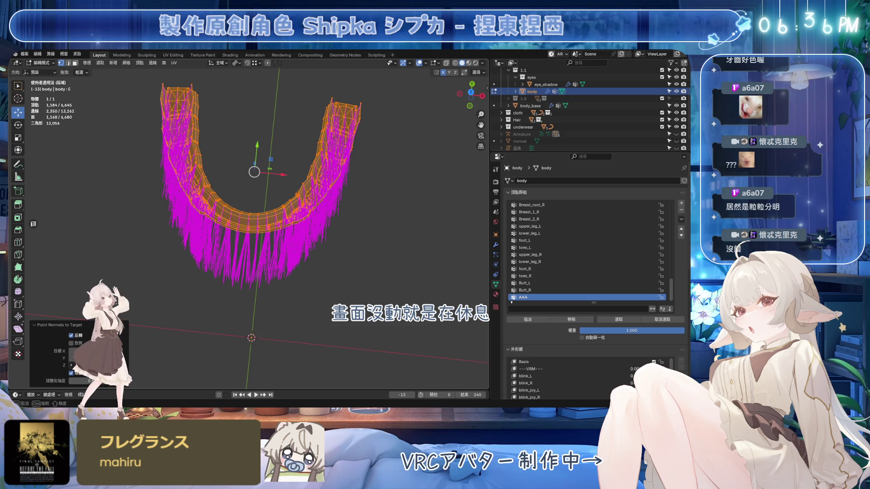
pyautogui.moveTo(472, 96); pyautogui.dragTo(467, 95)
pyautogui.press('Return')
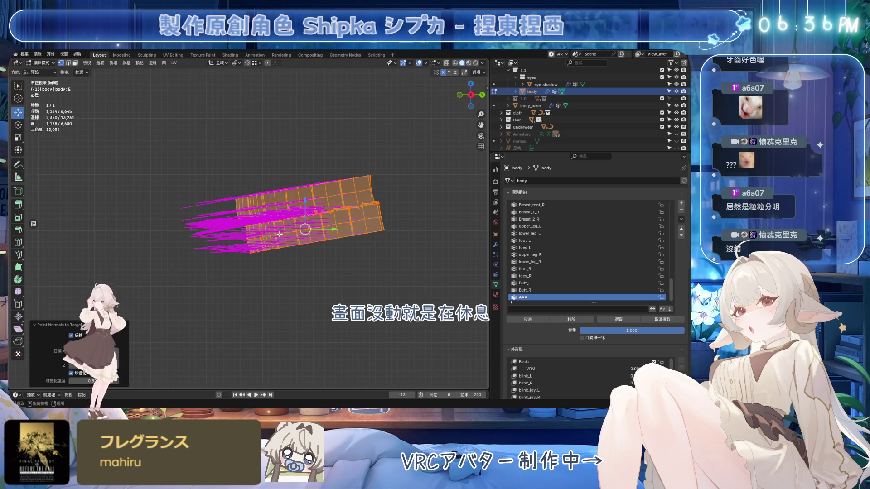
# Step: Set the normals target Z to 16.2 m and reveal the rest of the body mesh
pyautogui.scroll(2, 299, 208)
pyautogui.moveTo(113, 365); pyautogui.dragTo(131, 365)
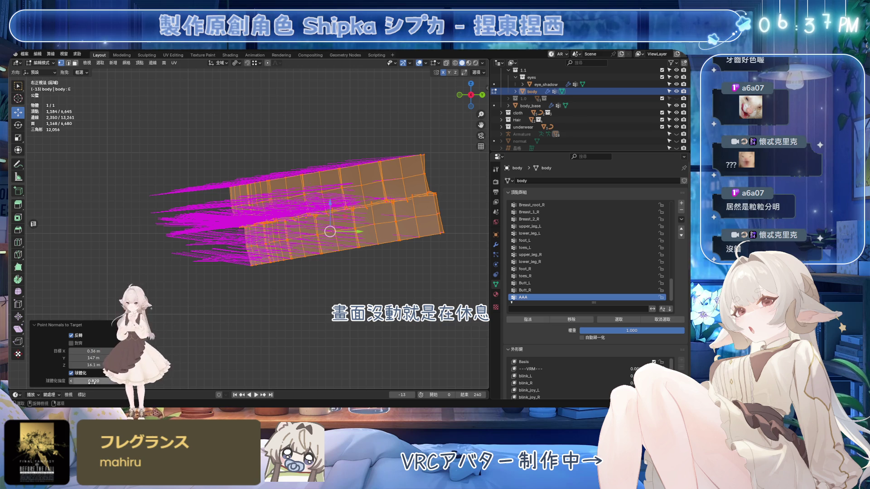
pyautogui.hotkey('alt', 'h')
# Step: Return to object mode, save, and collapse the Vertex Groups panel
pyautogui.moveTo(362, 240); pyautogui.dragTo(390, 255, button='middle')
pyautogui.press('Tab')
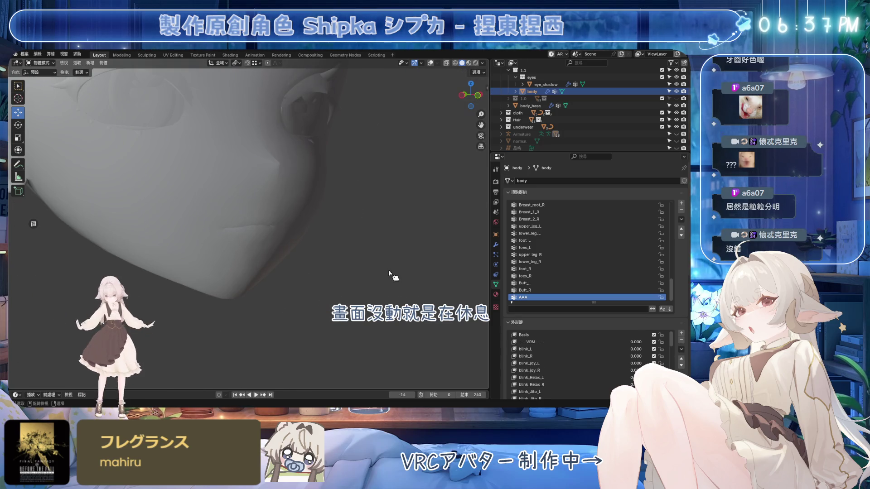
pyautogui.hotkey('ctrl', 's')
pyautogui.click(544, 192)
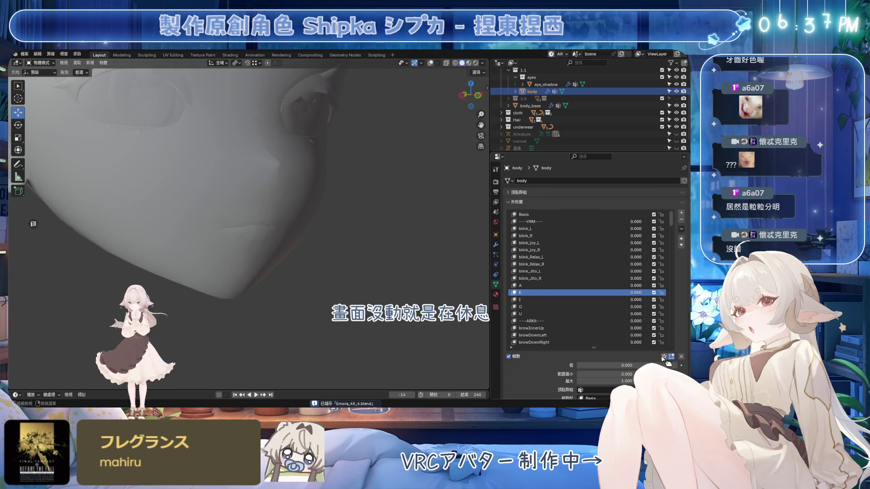
# Step: Preview the E mouth shape alone with the shape key pin, then unpin and save
pyautogui.click(664, 356)
pyautogui.moveTo(330, 226)
pyautogui.mouseDown(button='middle')
pyautogui.moveTo(334, 254)
pyautogui.moveTo(344, 260)
pyautogui.moveTo(325, 275)
pyautogui.moveTo(315, 247)
pyautogui.moveTo(294, 263)
pyautogui.mouseUp(button='middle')
pyautogui.scroll(-3, 295, 263)
pyautogui.scroll(3, 317, 263)
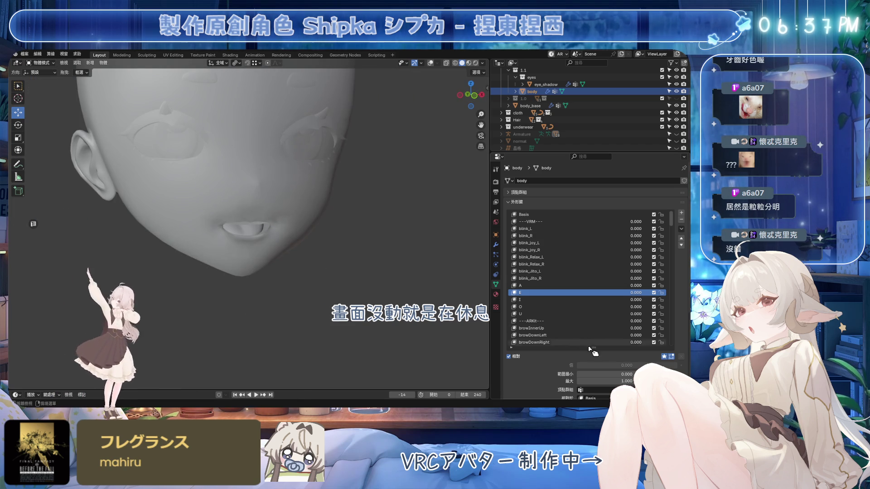
pyautogui.click(664, 357)
pyautogui.hotkey('ctrl', 's')
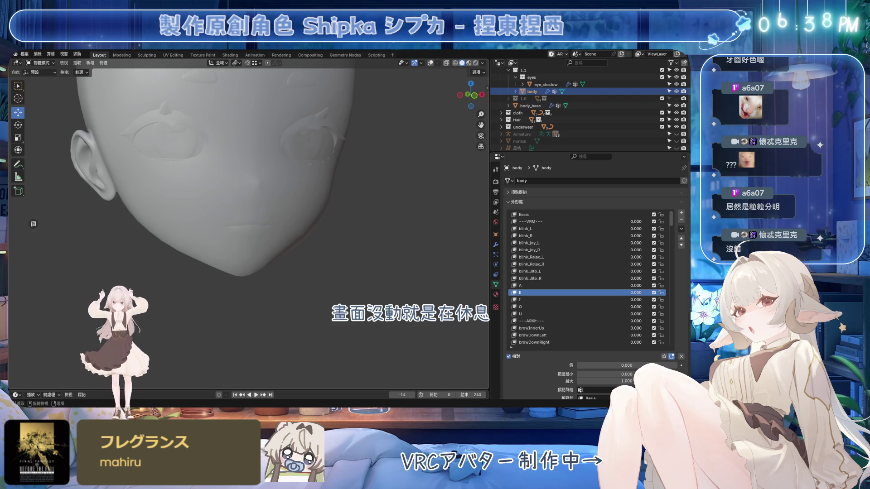
# Step: Pin shape key A, inspect the open mouth's teeth, and raise A to 1.000
pyautogui.moveTo(326, 221); pyautogui.dragTo(297, 226, button='middle')
pyautogui.click(539, 286)
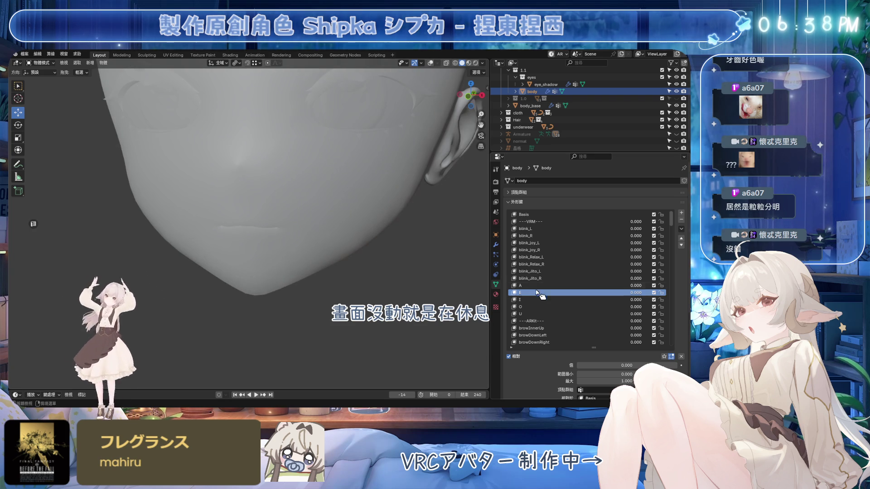
pyautogui.click(664, 357)
pyautogui.moveTo(335, 272)
pyautogui.mouseDown(button='middle')
pyautogui.moveTo(327, 300)
pyautogui.moveTo(295, 283)
pyautogui.moveTo(334, 268)
pyautogui.moveTo(285, 251)
pyautogui.mouseUp(button='middle')
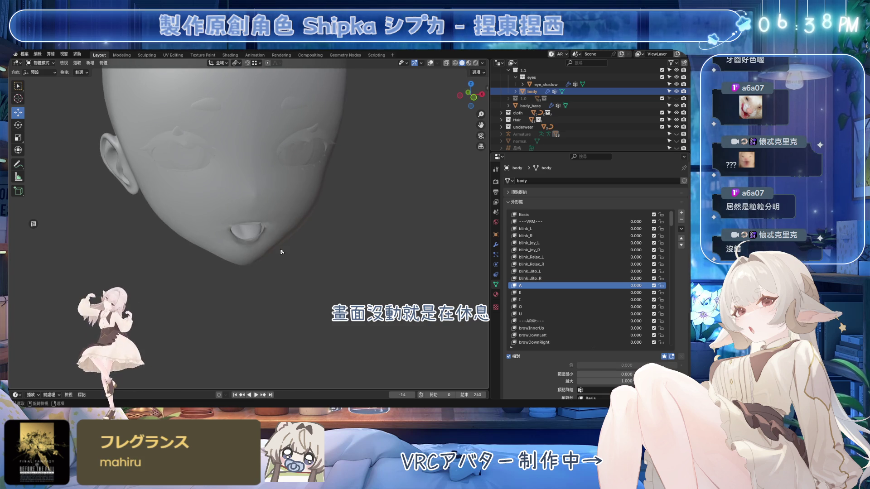
pyautogui.scroll(3, 232, 240)
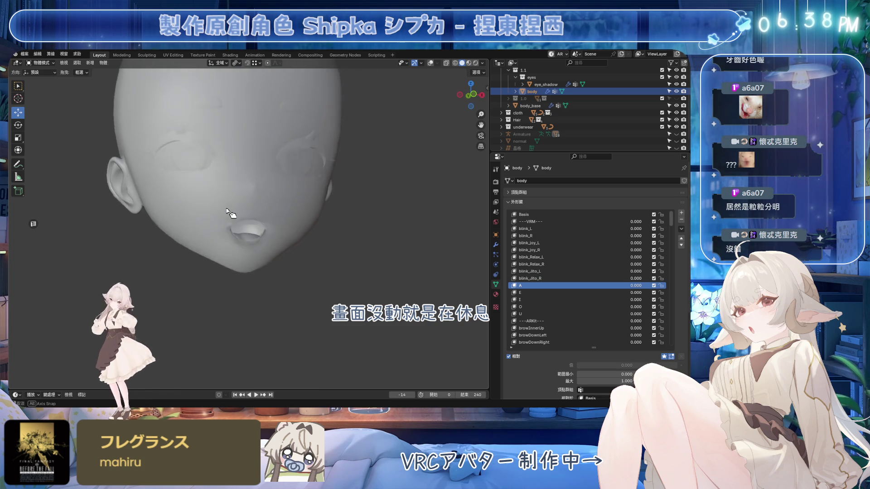
pyautogui.moveTo(242, 229)
pyautogui.mouseDown(button='middle')
pyautogui.moveTo(295, 227)
pyautogui.moveTo(291, 242)
pyautogui.moveTo(329, 234)
pyautogui.mouseUp(button='middle')
pyautogui.moveTo(397, 292)
pyautogui.mouseDown(button='middle')
pyautogui.moveTo(295, 291)
pyautogui.moveTo(359, 285)
pyautogui.moveTo(288, 260)
pyautogui.moveTo(278, 276)
pyautogui.moveTo(232, 271)
pyautogui.moveTo(285, 263)
pyautogui.moveTo(279, 267)
pyautogui.moveTo(258, 219)
pyautogui.moveTo(284, 263)
pyautogui.mouseUp(button='middle')
pyautogui.scroll(-8, 258, 219)
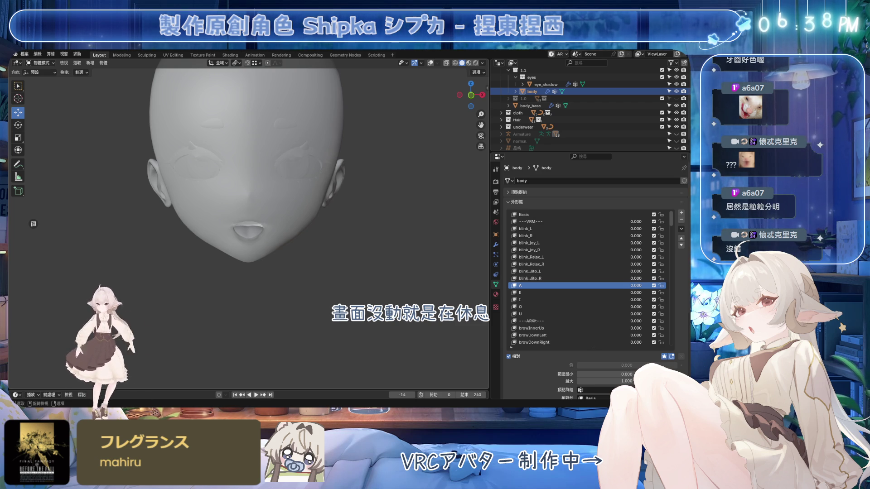
pyautogui.scroll(4, 295, 240)
pyautogui.moveTo(306, 266)
pyautogui.mouseDown(button='middle')
pyautogui.moveTo(326, 208)
pyautogui.moveTo(302, 235)
pyautogui.moveTo(318, 233)
pyautogui.mouseUp(button='middle')
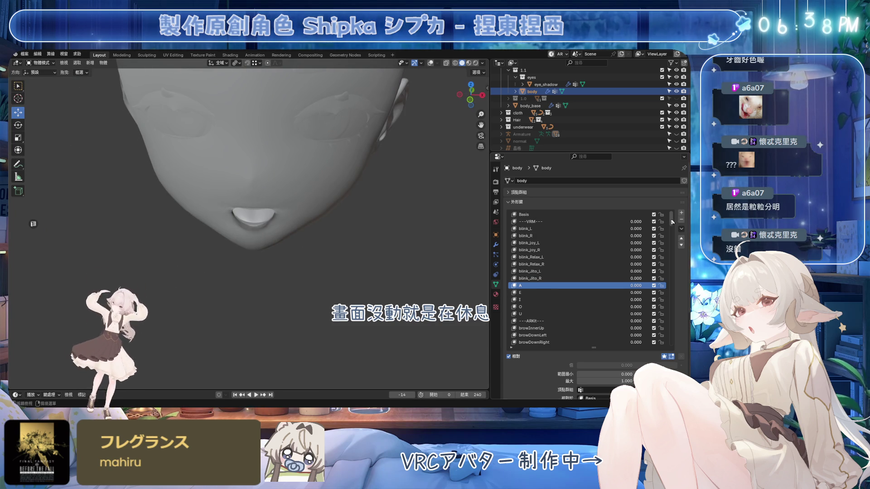
pyautogui.moveTo(627, 365); pyautogui.dragTo(678, 365)
# Step: Reset all of the head's shape key values to zero
pyautogui.scroll(-15, 670, 317)
pyautogui.scroll(5, 677, 335)
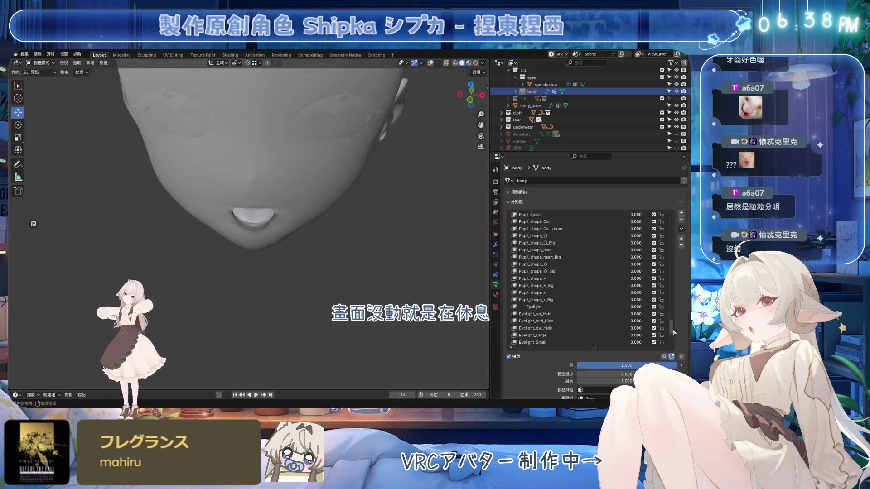
pyautogui.scroll(-3, 673, 333)
pyautogui.click(681, 357)
pyautogui.scroll(-2, 677, 336)
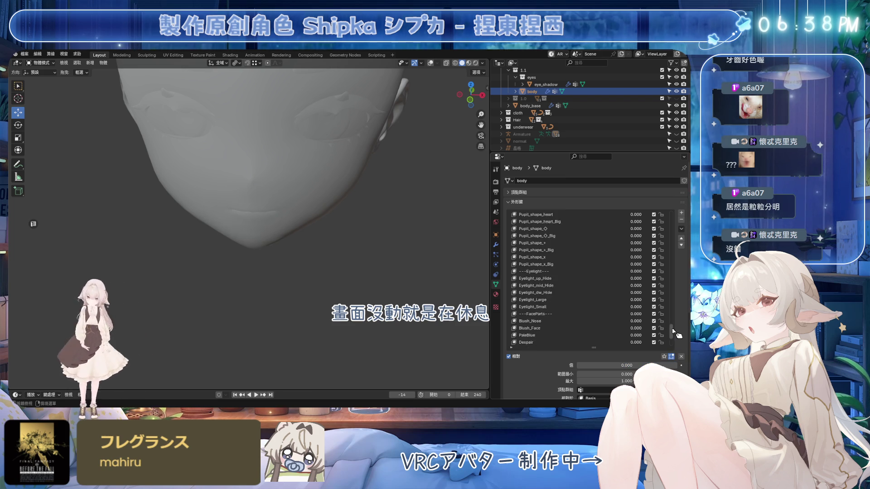
pyautogui.scroll(10, 676, 334)
pyautogui.scroll(7, 543, 280)
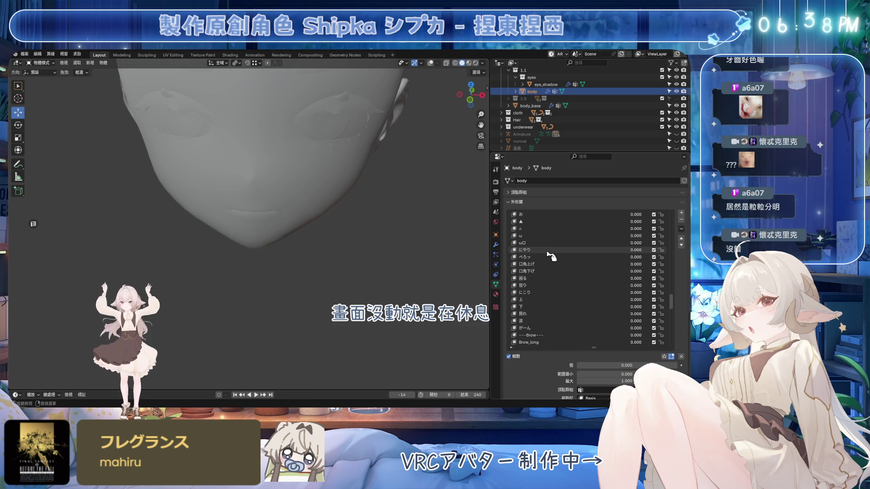
# Step: Raise the べろっ tongue shape key to 1.0 and inspect the tongue from the side
pyautogui.click(550, 256)
pyautogui.moveTo(637, 257); pyautogui.dragTo(652, 257)
pyautogui.moveTo(371, 227)
pyautogui.mouseDown(button='middle')
pyautogui.moveTo(432, 230)
pyautogui.moveTo(324, 245)
pyautogui.moveTo(345, 242)
pyautogui.moveTo(353, 257)
pyautogui.moveTo(358, 212)
pyautogui.moveTo(332, 254)
pyautogui.moveTo(337, 213)
pyautogui.moveTo(343, 236)
pyautogui.moveTo(310, 225)
pyautogui.moveTo(352, 232)
pyautogui.moveTo(338, 283)
pyautogui.moveTo(334, 260)
pyautogui.moveTo(286, 268)
pyautogui.moveTo(312, 252)
pyautogui.moveTo(315, 269)
pyautogui.mouseUp(button='middle')
pyautogui.scroll(5, 338, 214)
pyautogui.scroll(3, 308, 225)
pyautogui.scroll(3, 315, 270)
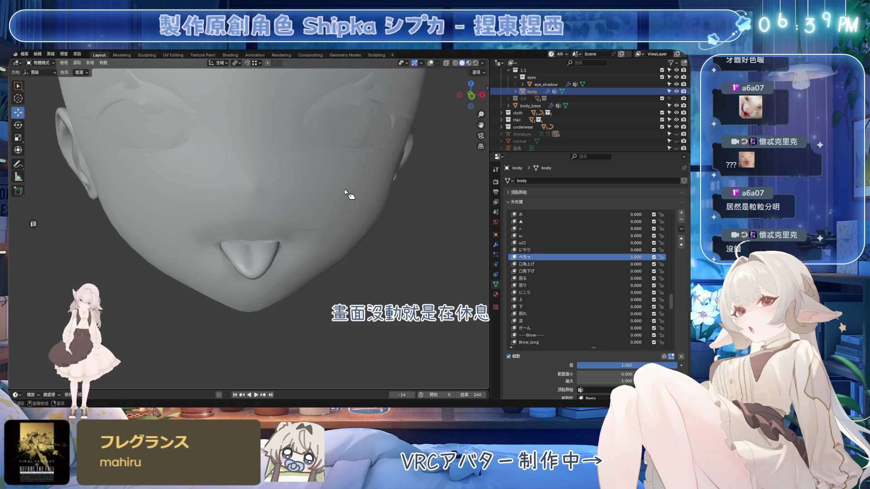
pyautogui.scroll(-3, 249, 227)
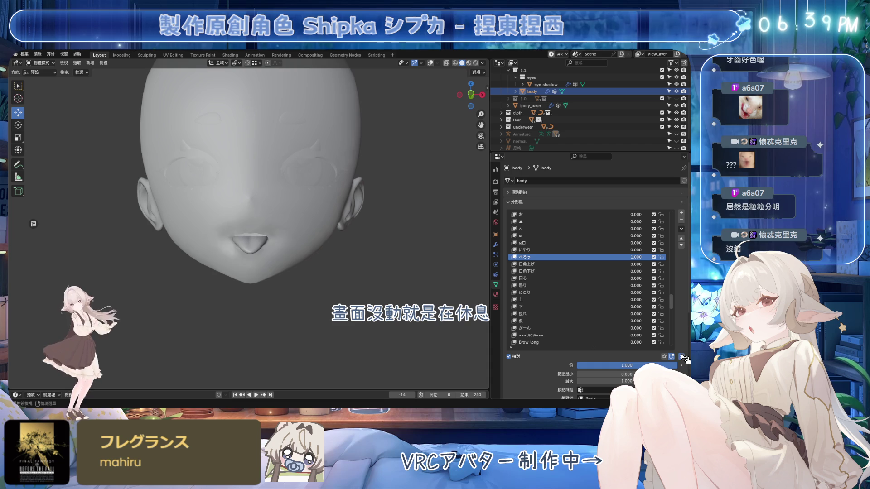
# Step: Clear the weights and set the あ shape key to 1.0, viewing the open mouth from the side
pyautogui.click(682, 357)
pyautogui.click(566, 222)
pyautogui.scroll(5, 566, 235)
pyautogui.click(535, 250)
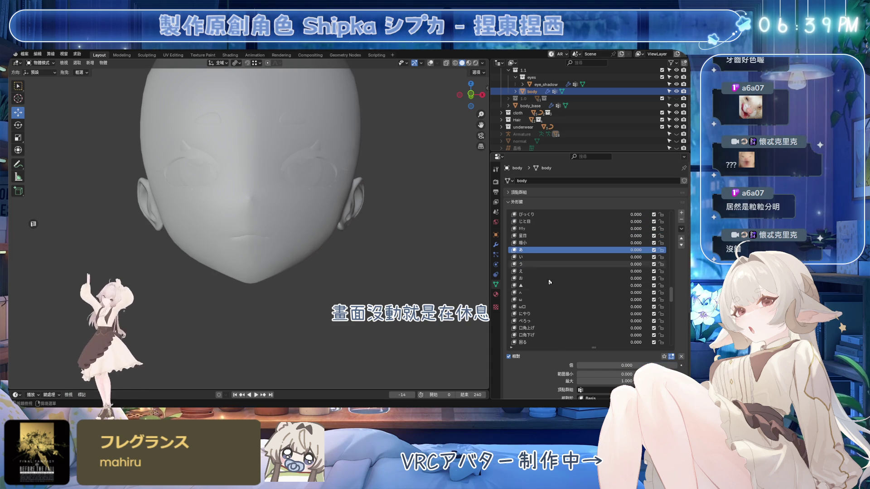
pyautogui.moveTo(607, 365); pyautogui.dragTo(678, 365)
pyautogui.moveTo(402, 268); pyautogui.dragTo(454, 272, button='middle')
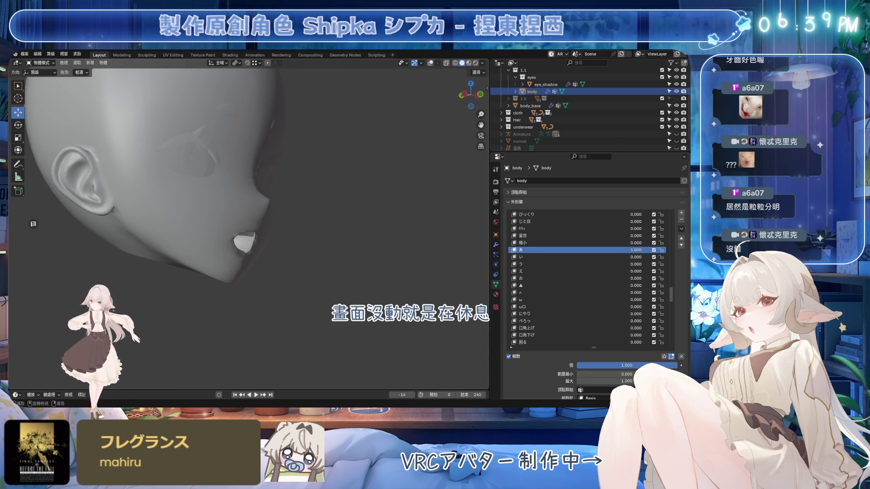
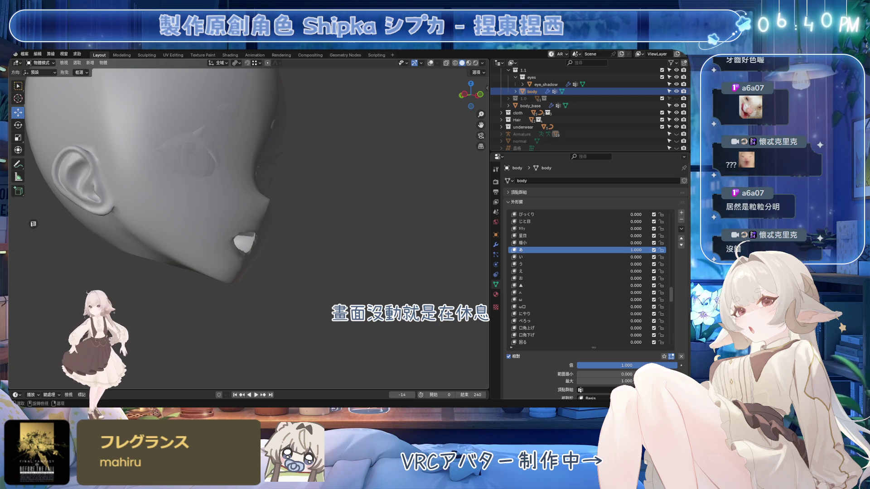
# Step: Show the overlays, zoom and orbit to the mouth, and enter Edit Mode on the body mesh
pyautogui.hotkey('shift', 'alt', 'z')
pyautogui.scroll(3, 357, 237)
pyautogui.scroll(5, 344, 202)
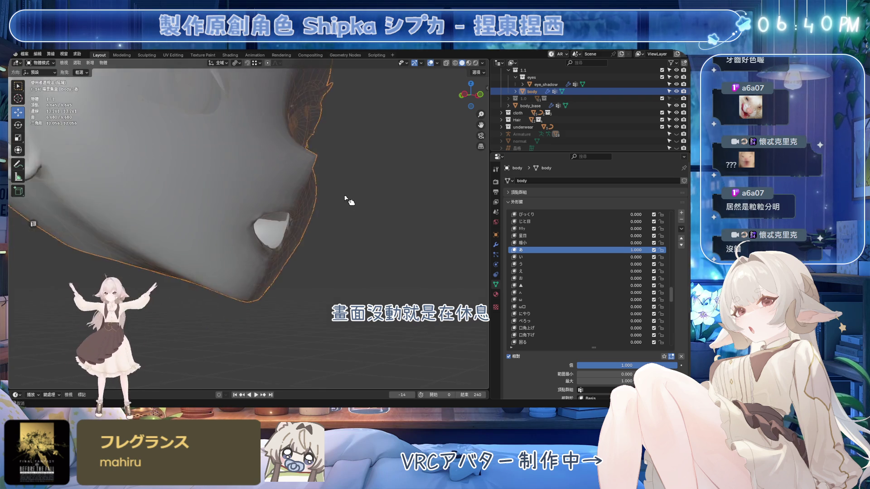
pyautogui.moveTo(308, 240)
pyautogui.mouseDown(button='middle')
pyautogui.moveTo(301, 249)
pyautogui.moveTo(252, 243)
pyautogui.moveTo(289, 214)
pyautogui.mouseUp(button='middle')
pyautogui.hotkey('ctrl', 'Tab')
# Step: Select the linked mouth-interior geometry, grow it, and hide everything else
pyautogui.hotkey('alt', 'a')
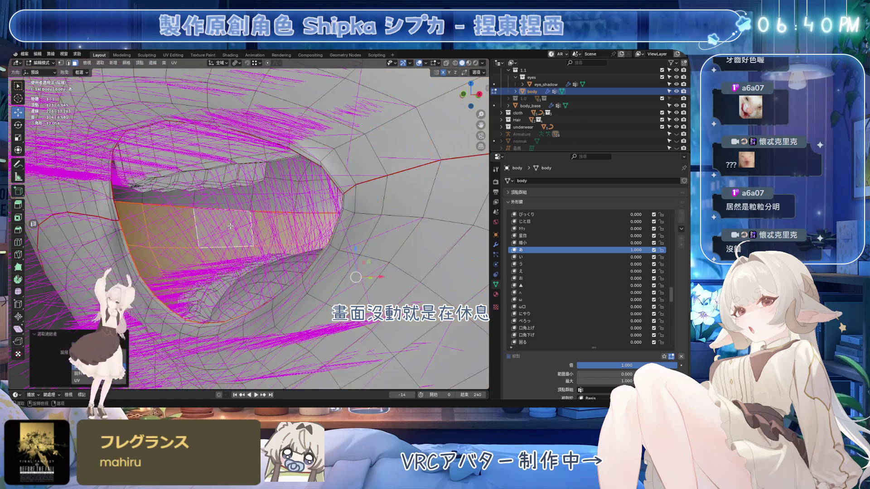
pyautogui.press('l')
pyautogui.hotkey('shift', 'h')
pyautogui.press('KP_Decimal')
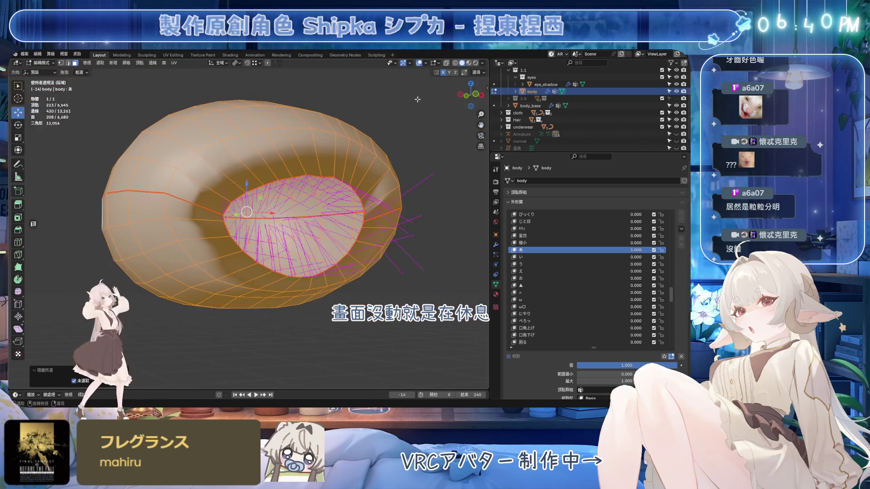
# Step: Hide overlays and orbit closer to inspect the isolated mouth mesh, then restore overlays
pyautogui.click(419, 63)
pyautogui.moveTo(281, 218); pyautogui.dragTo(272, 213, button='middle')
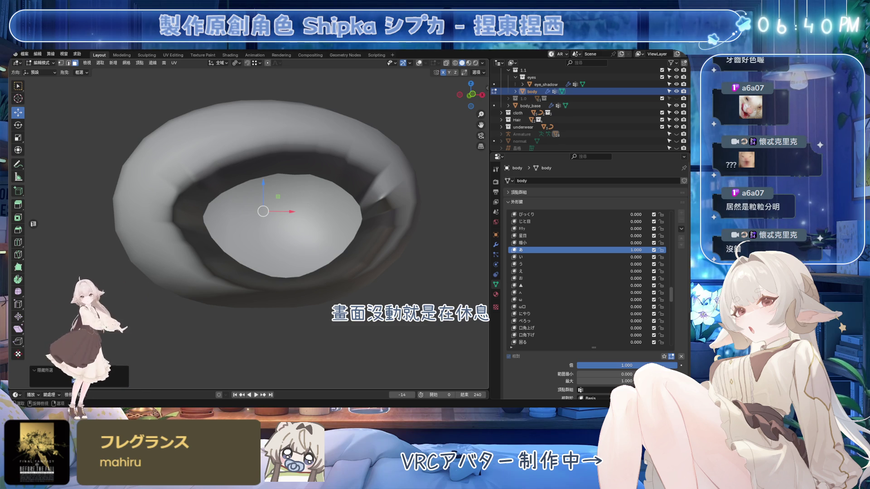
pyautogui.moveTo(363, 255); pyautogui.dragTo(343, 223, button='middle')
pyautogui.scroll(2, 348, 234)
pyautogui.click(419, 63)
# Step: Switch to a right orthographic X-ray view centred on the mouth mesh and save
pyautogui.moveTo(317, 181)
pyautogui.mouseDown(button='middle')
pyautogui.moveTo(251, 222)
pyautogui.moveTo(213, 230)
pyautogui.mouseUp(button='middle')
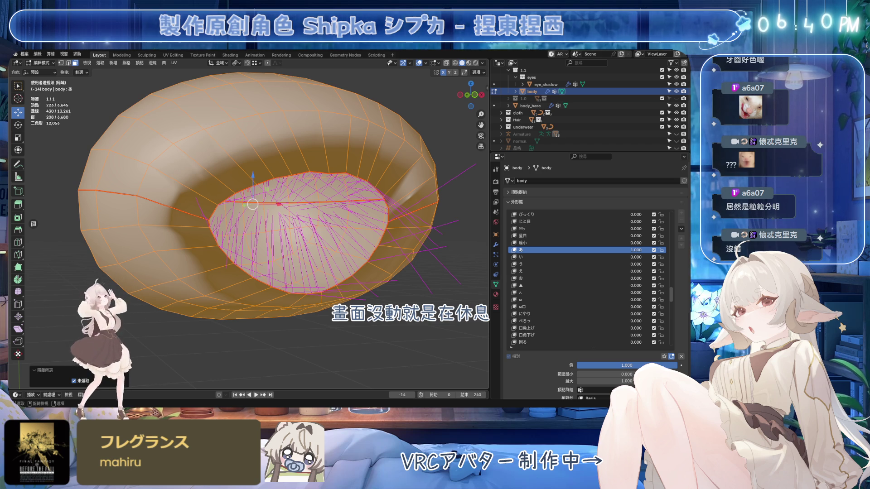
pyautogui.moveTo(337, 205)
pyautogui.mouseDown(button='middle')
pyautogui.moveTo(273, 220)
pyautogui.moveTo(281, 219)
pyautogui.mouseUp(button='middle')
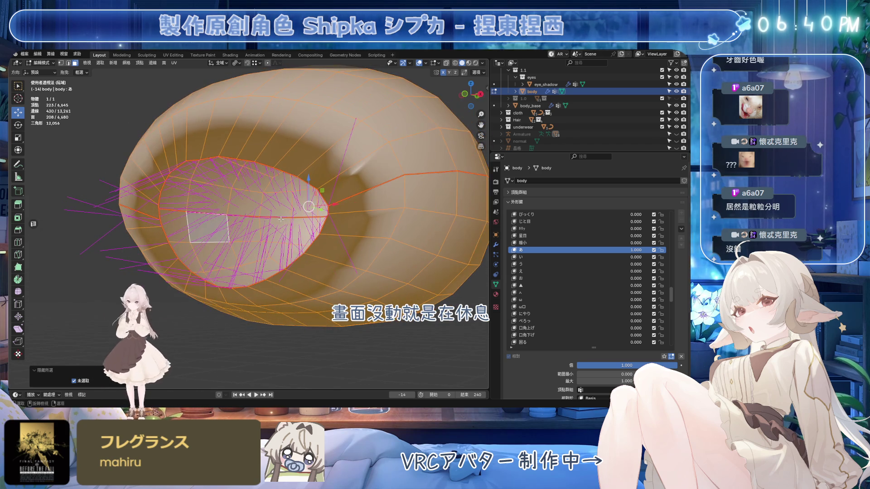
pyautogui.press('KP_3')
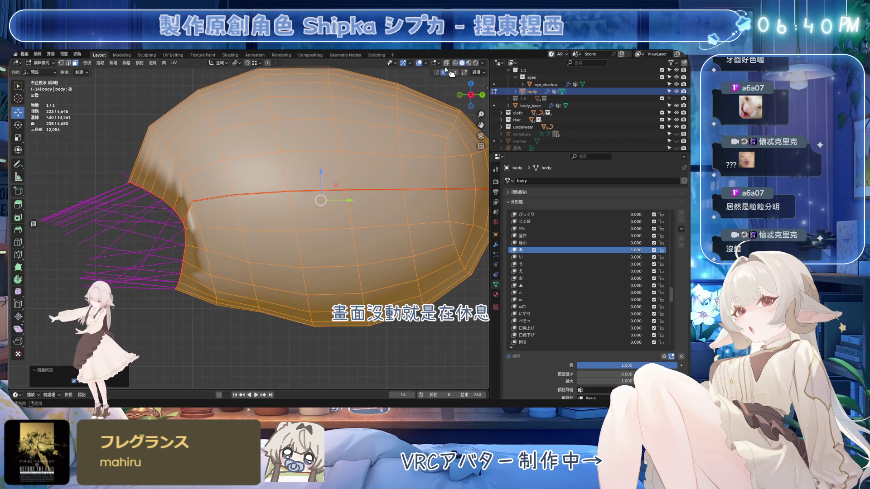
pyautogui.click(446, 63)
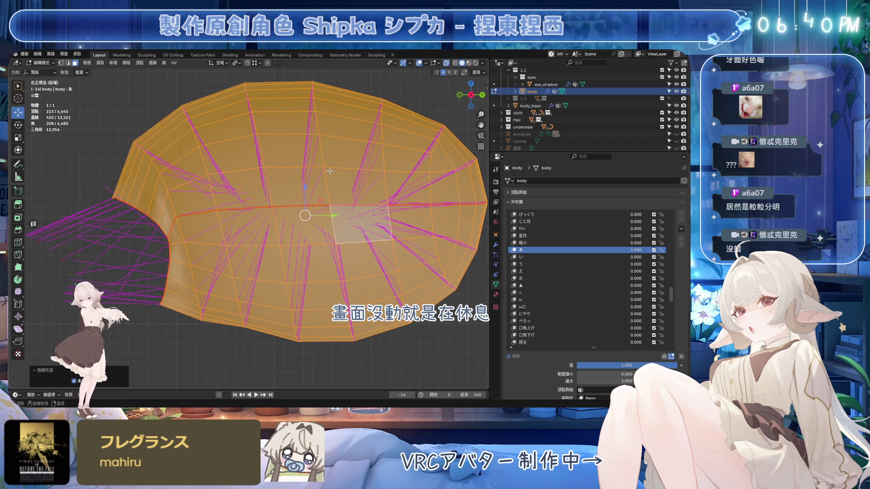
pyautogui.hotkey('ctrl', 's')
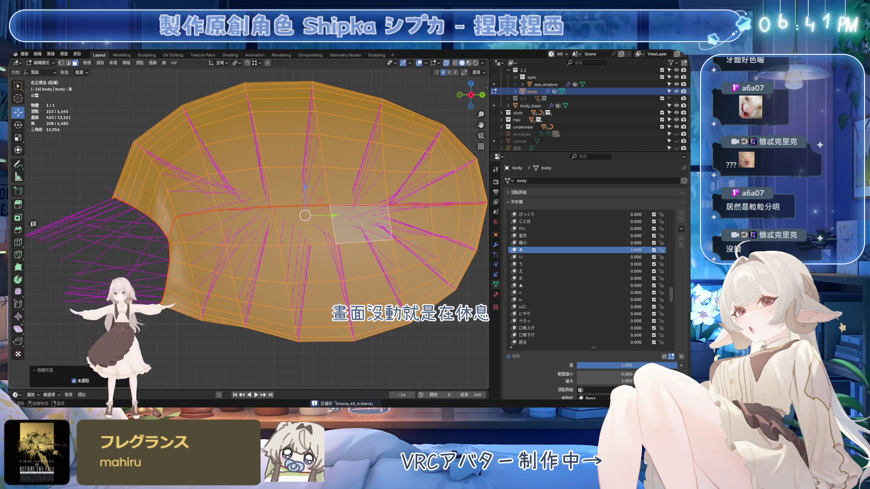
pyautogui.keyDown('shift'); pyautogui.moveTo(283, 174); pyautogui.dragTo(279, 195, button='middle'); pyautogui.keyUp('shift')
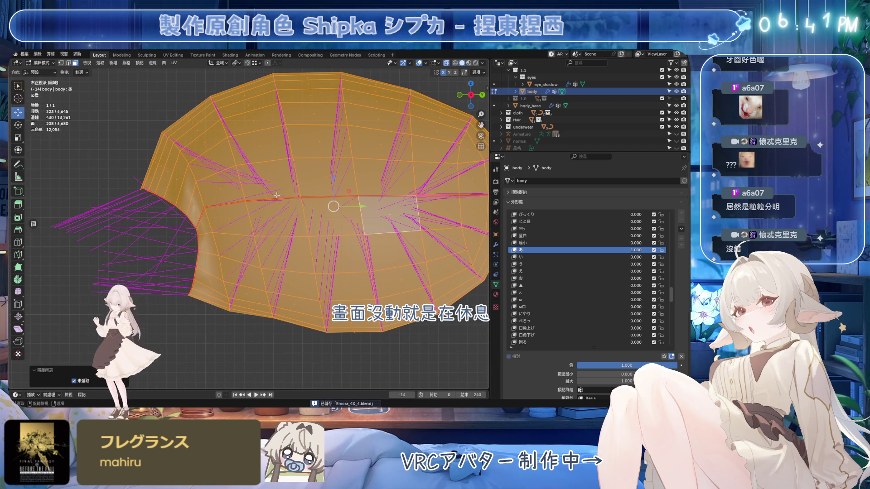
# Step: In vertex select mode, box- and circle-deselect the rim vertices along the lip edge
pyautogui.click(114, 63)
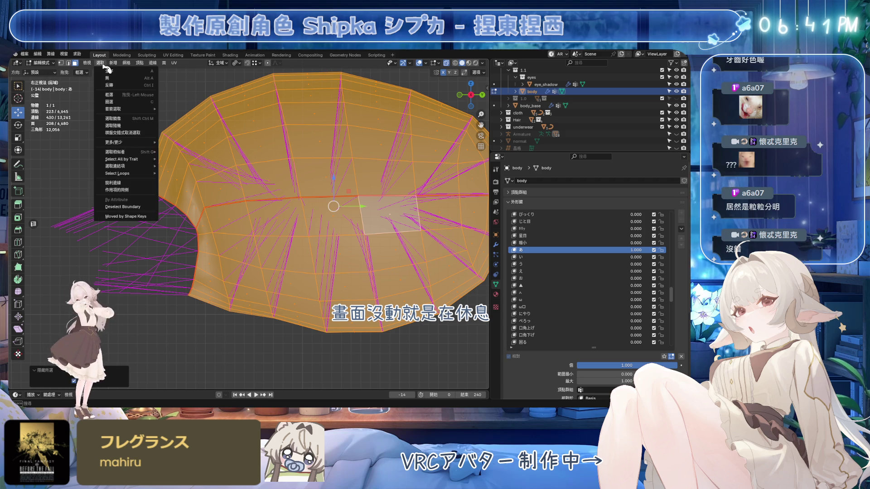
pyautogui.press('1')
pyautogui.hotkey('alt', 'a')
pyautogui.hotkey('ctrl', 's')
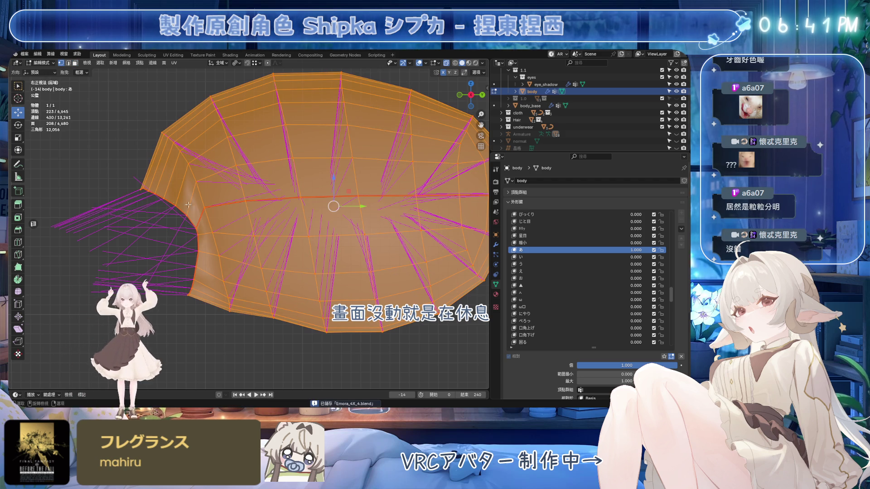
pyautogui.moveTo(131, 186)
pyautogui.keyDown('ctrl'); pyautogui.mouseDown()
pyautogui.moveTo(181, 222)
pyautogui.moveTo(189, 271)
pyautogui.mouseUp(); pyautogui.keyUp('ctrl')
pyautogui.press('c')
pyautogui.moveTo(143, 248)
pyautogui.mouseDown(button='middle')
pyautogui.moveTo(149, 218)
pyautogui.moveTo(190, 286)
pyautogui.mouseUp(button='middle')
pyautogui.press('Escape')
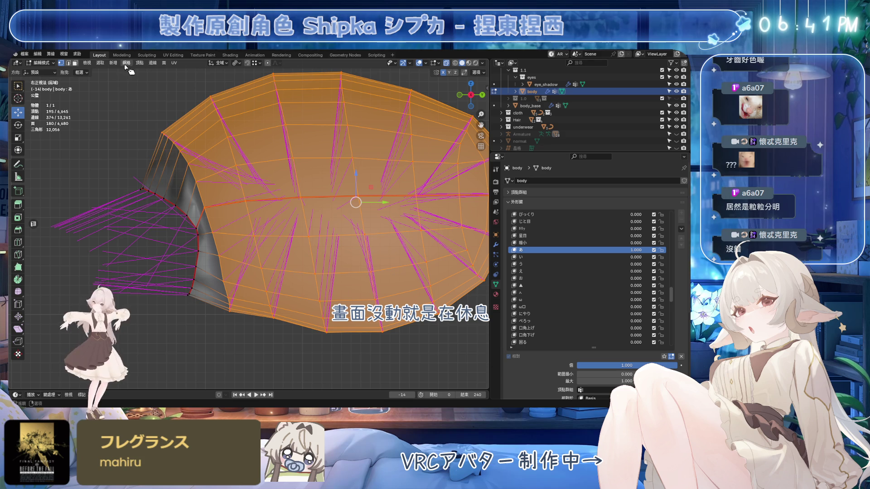
# Step: Point the selected mouth-interior normals at a clicked target point via Mesh > Normals
pyautogui.click(126, 63)
pyautogui.moveTo(146, 183)
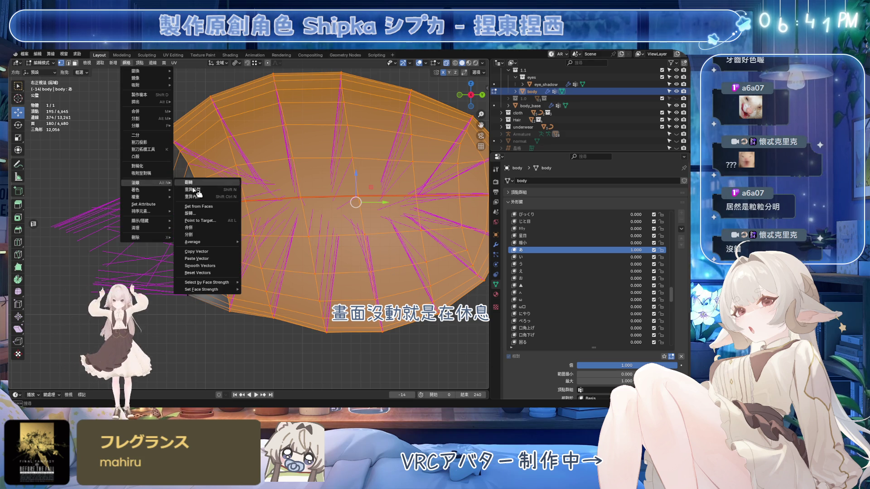
pyautogui.click(206, 221)
pyautogui.click(217, 228)
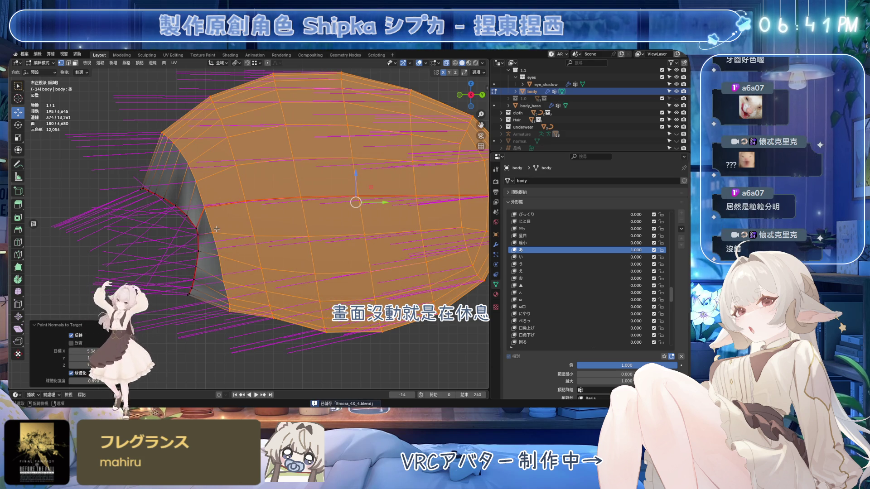
# Step: Toggle Spherize, set strength to 1, then lower it to 0.010 and shift the target
pyautogui.click(71, 374)
pyautogui.click(76, 381)
pyautogui.write('1')
pyautogui.press('Return')
pyautogui.moveTo(93, 381)
pyautogui.mouseDown()
pyautogui.moveTo(77, 381)
pyautogui.moveTo(105, 381)
pyautogui.moveTo(73, 381)
pyautogui.moveTo(104, 381)
pyautogui.mouseUp()
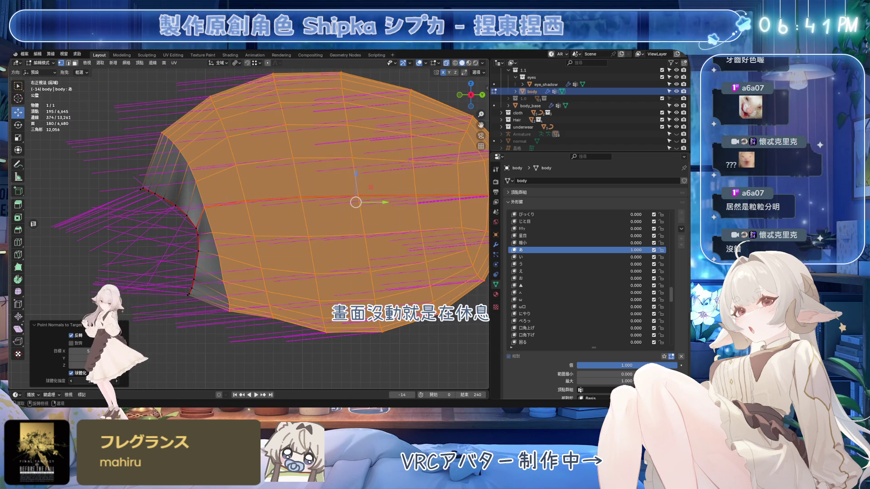
pyautogui.hotkey('ctrl', 's')
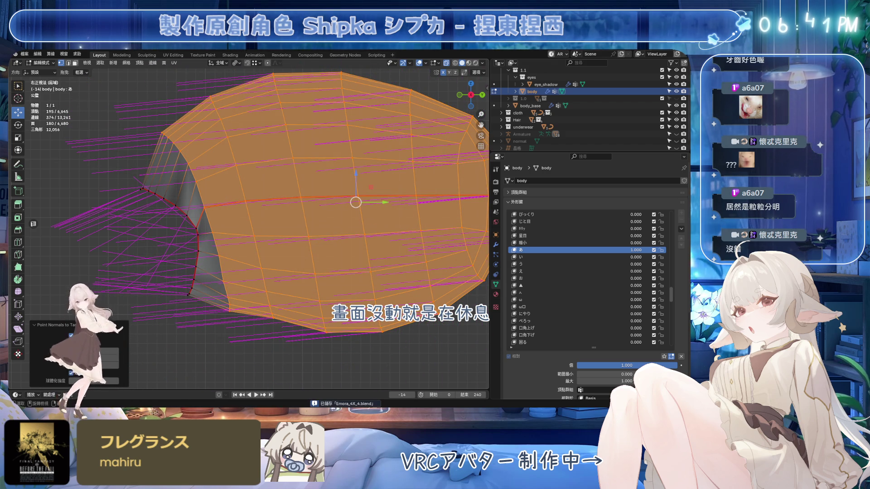
pyautogui.moveTo(93, 381)
pyautogui.mouseDown()
pyautogui.moveTo(73, 381)
pyautogui.moveTo(104, 381)
pyautogui.mouseUp()
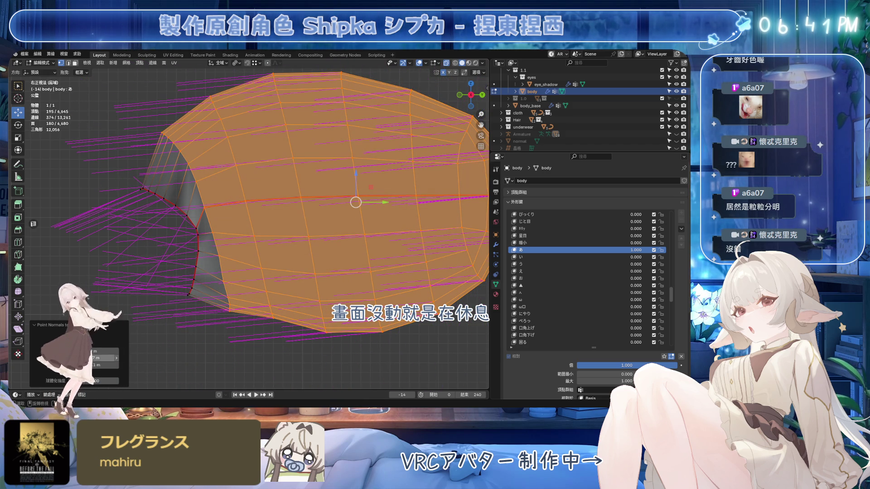
pyautogui.moveTo(91, 365); pyautogui.dragTo(58, 365)
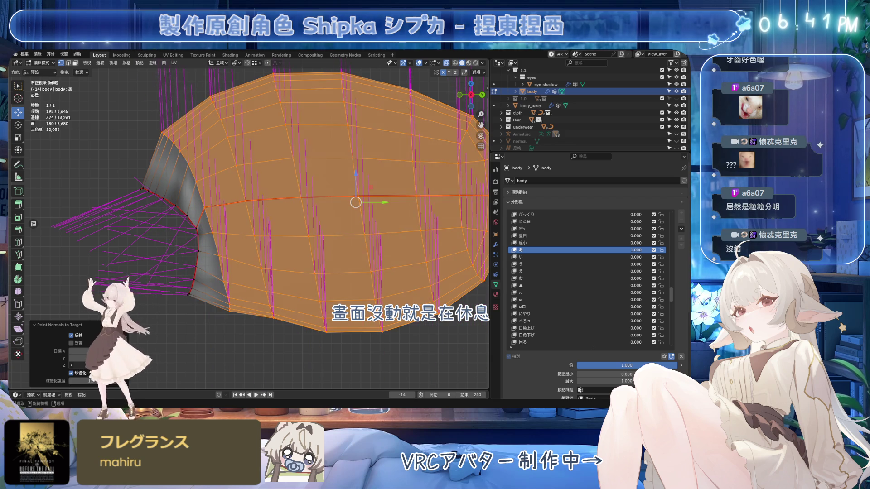
pyautogui.moveTo(93, 381)
pyautogui.mouseDown()
pyautogui.moveTo(70, 381)
pyautogui.moveTo(98, 381)
pyautogui.mouseUp()
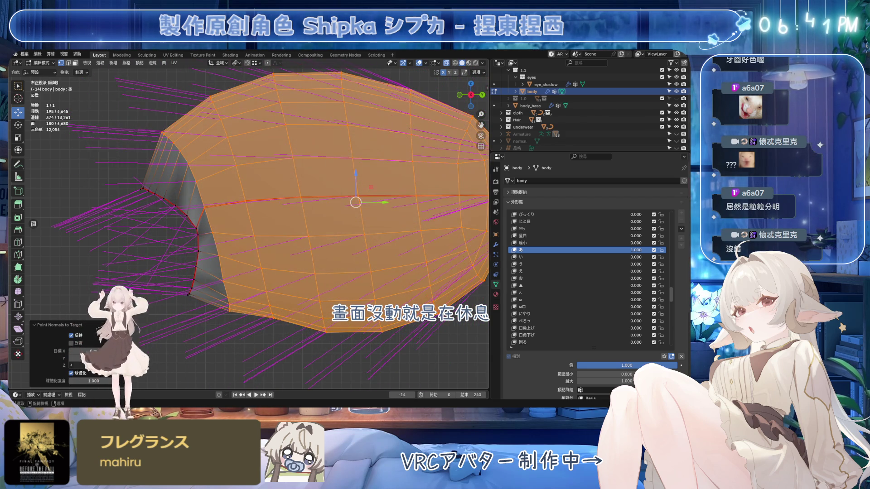
pyautogui.scroll(-3, 141, 328)
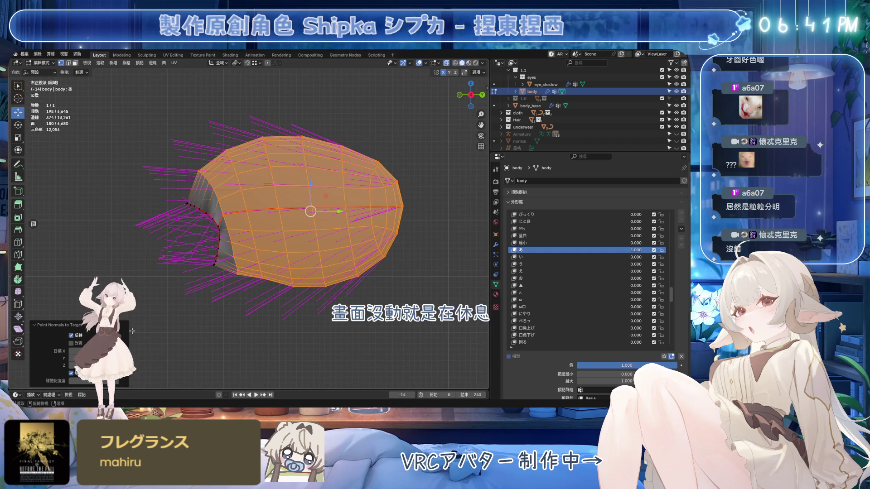
# Step: Adjust the target Y and Z (Z to 0.912) with Spherize enabled to fan the normals
pyautogui.moveTo(94, 381)
pyautogui.mouseDown()
pyautogui.moveTo(71, 381)
pyautogui.moveTo(89, 381)
pyautogui.mouseUp()
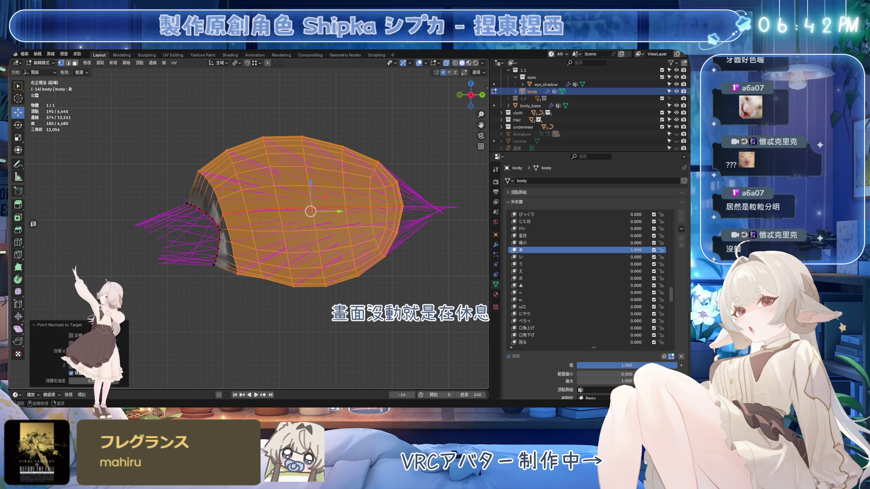
pyautogui.write('0')
pyautogui.press('Return')
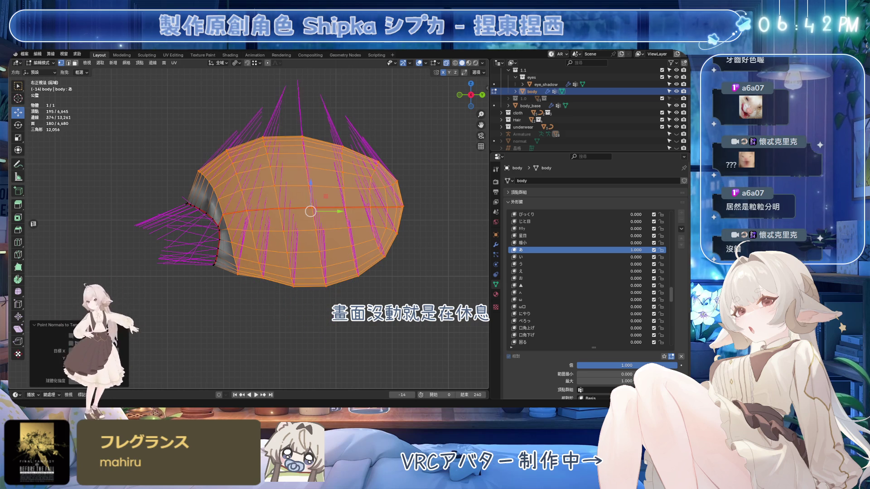
pyautogui.click(71, 373)
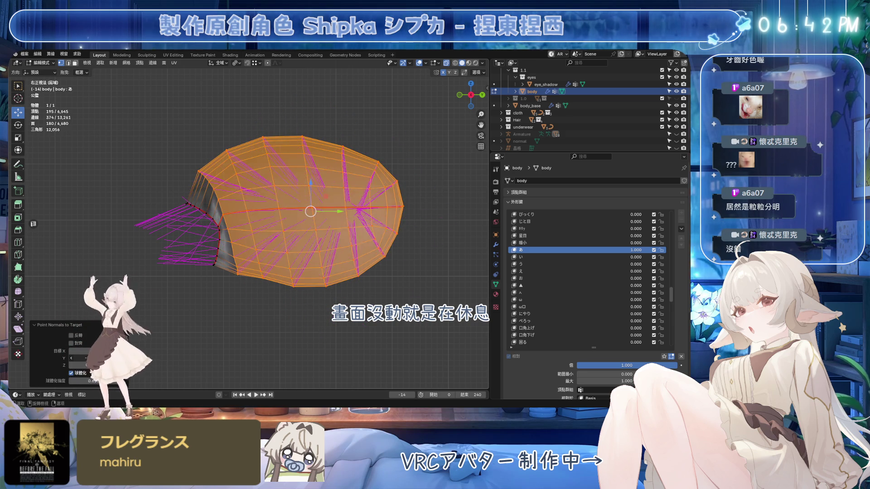
pyautogui.moveTo(91, 365); pyautogui.dragTo(125, 365)
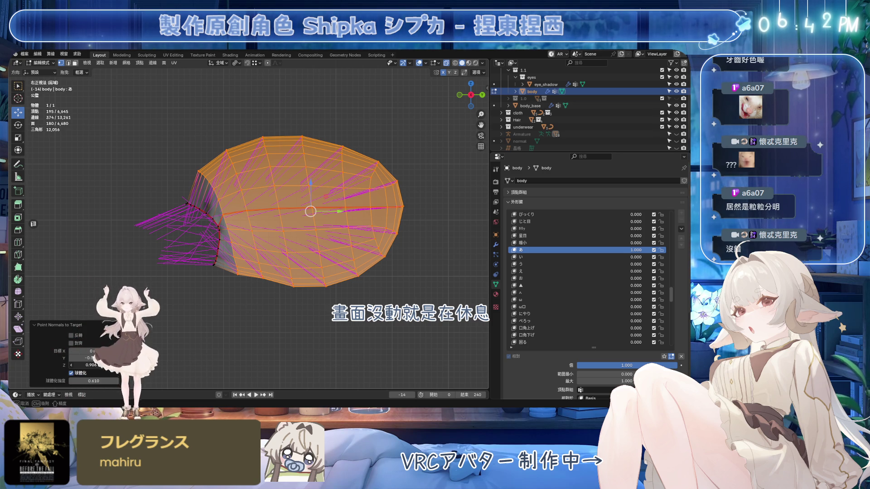
pyautogui.moveTo(93, 366); pyautogui.dragTo(94, 358)
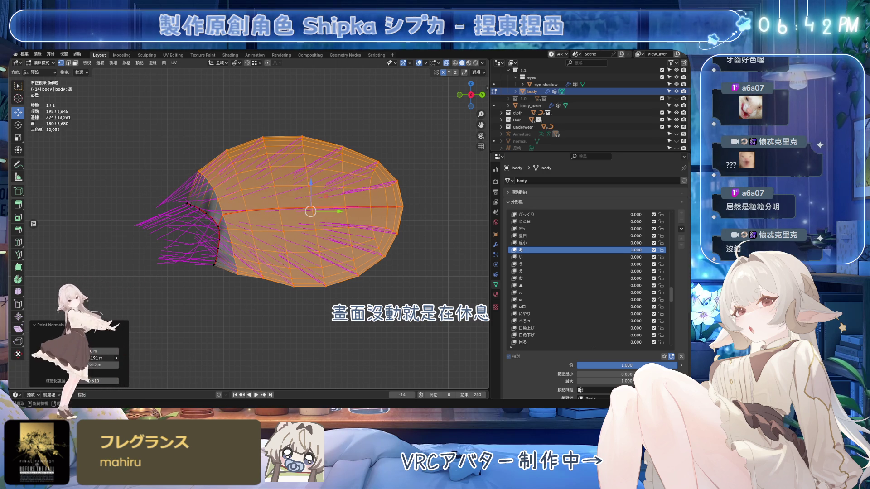
pyautogui.moveTo(102, 365); pyautogui.dragTo(112, 365)
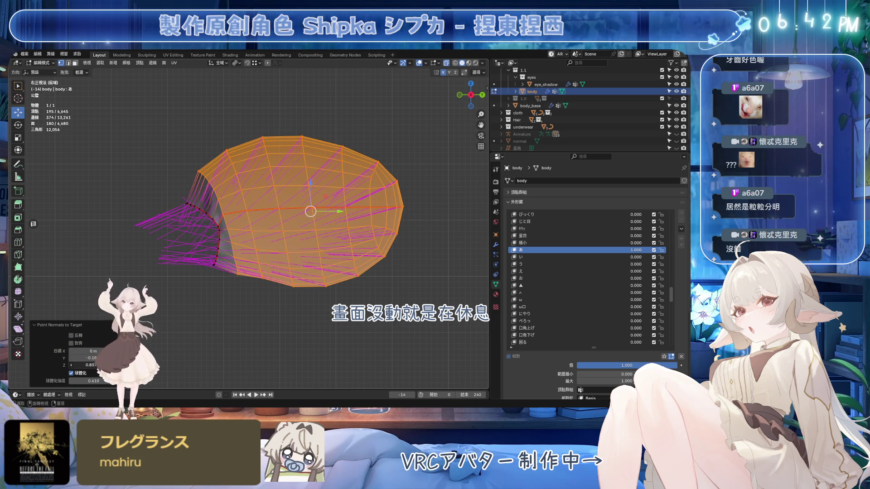
# Step: Orbit with overlays hidden to judge the mouth shading, then restore overlays
pyautogui.moveTo(236, 308); pyautogui.dragTo(440, 81, button='middle')
pyautogui.click(419, 63)
pyautogui.moveTo(344, 150)
pyautogui.mouseDown(button='middle')
pyautogui.moveTo(294, 204)
pyautogui.moveTo(395, 215)
pyautogui.moveTo(375, 145)
pyautogui.moveTo(406, 169)
pyautogui.moveTo(389, 179)
pyautogui.moveTo(351, 165)
pyautogui.moveTo(337, 175)
pyautogui.moveTo(357, 164)
pyautogui.moveTo(349, 154)
pyautogui.moveTo(364, 165)
pyautogui.moveTo(272, 199)
pyautogui.mouseUp(button='middle')
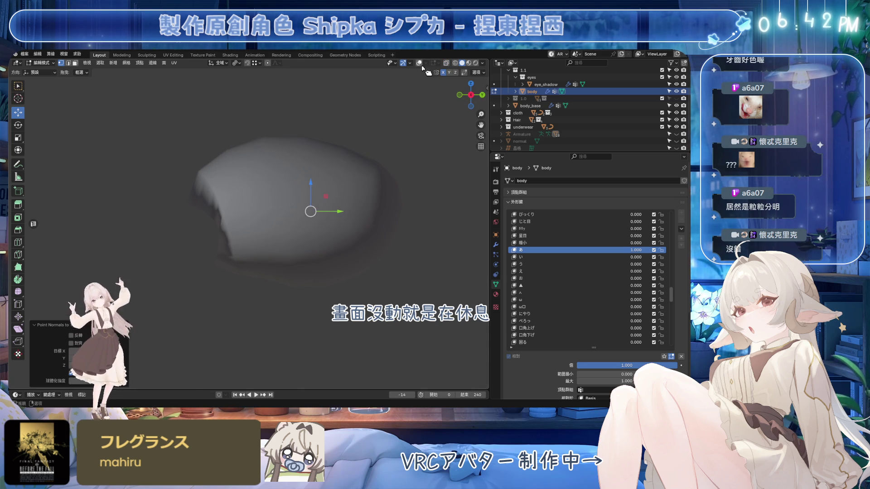
pyautogui.hotkey('shift', 'alt', 'z')
pyautogui.scroll(4, 237, 241)
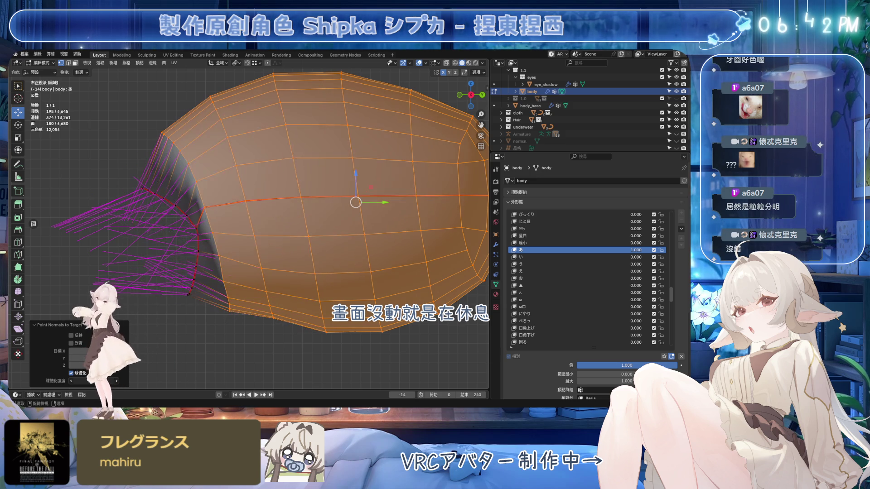
# Step: Point the normals at the target with strength lowered to 0.433 and check the shading
pyautogui.press('Return')
pyautogui.moveTo(290, 191); pyautogui.dragTo(300, 232, button='middle')
pyautogui.moveTo(93, 381); pyautogui.dragTo(70, 381)
pyautogui.moveTo(326, 272)
pyautogui.mouseDown(button='middle')
pyautogui.moveTo(349, 294)
pyautogui.moveTo(347, 198)
pyautogui.mouseUp(button='middle')
pyautogui.click(419, 63)
pyautogui.moveTo(344, 154)
pyautogui.mouseDown(button='middle')
pyautogui.moveTo(327, 170)
pyautogui.moveTo(307, 235)
pyautogui.moveTo(283, 250)
pyautogui.mouseUp(button='middle')
# Step: Reveal the rest of the face and save the file
pyautogui.hotkey('alt', 'h')
pyautogui.hotkey('ctrl', 's')
pyautogui.scroll(5, 282, 249)
# Step: Make Basis the active shape key and toggle the edit-mode shape preview
pyautogui.click(419, 63)
pyautogui.scroll(10, 678, 249)
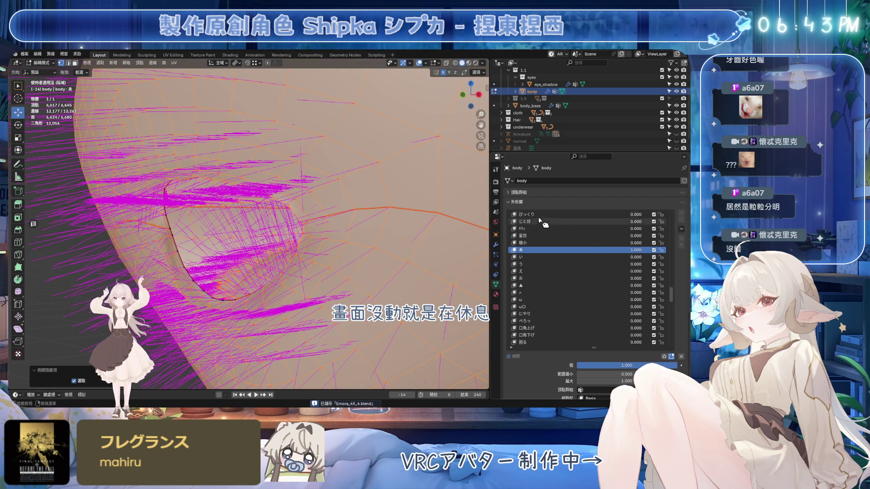
pyautogui.scroll(5, 679, 249)
pyautogui.click(544, 214)
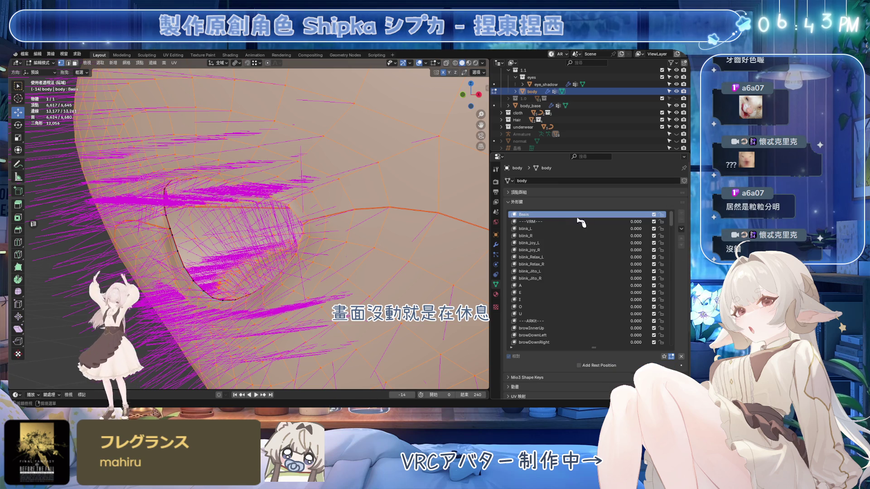
pyautogui.click(672, 357)
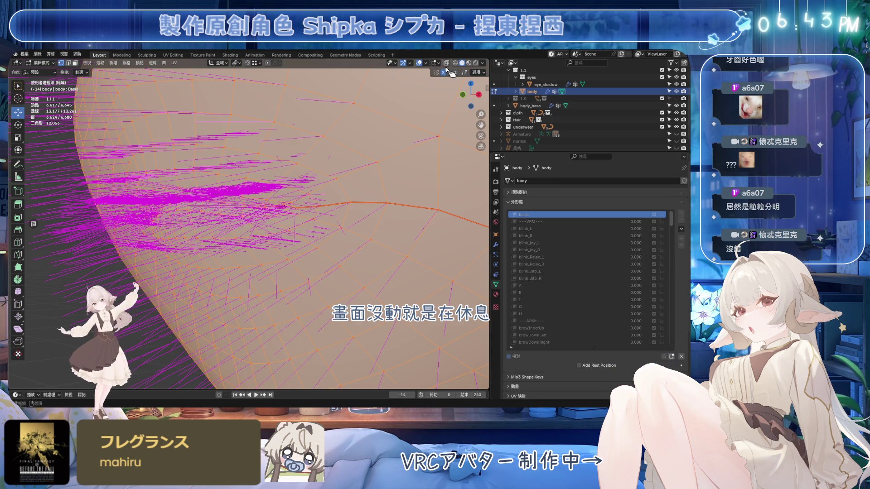
pyautogui.click(419, 63)
pyautogui.moveTo(308, 181)
pyautogui.mouseDown(button='middle')
pyautogui.moveTo(229, 194)
pyautogui.moveTo(313, 197)
pyautogui.moveTo(293, 184)
pyautogui.mouseUp(button='middle')
pyautogui.hotkey('shift', 'alt', 'z')
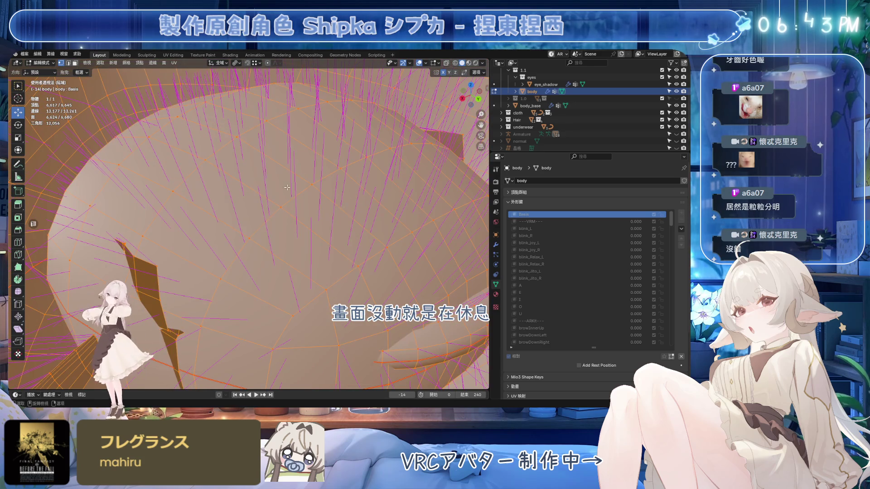
# Step: Select the linked mouth-interior piece, hide the rest, and view it from the right in X-ray
pyautogui.click(225, 224)
pyautogui.press('l')
pyautogui.press('l')
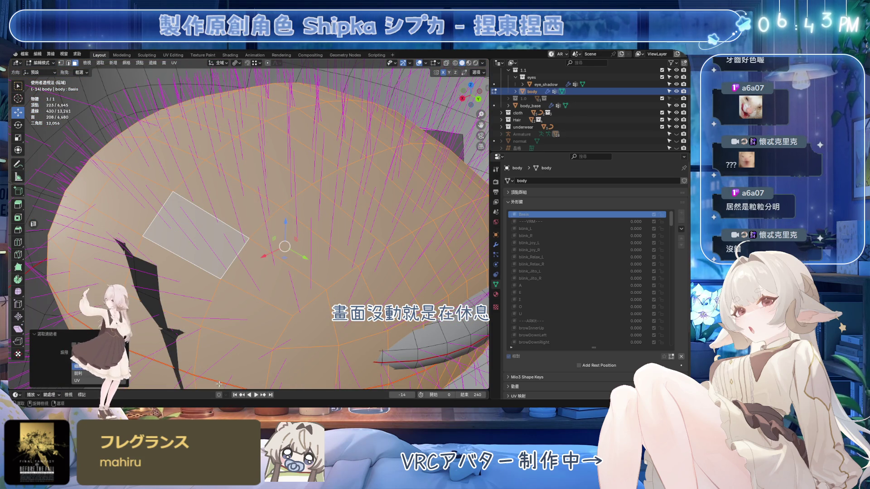
pyautogui.hotkey('shift', 'h')
pyautogui.press('KP_Decimal')
pyautogui.press('KP_3')
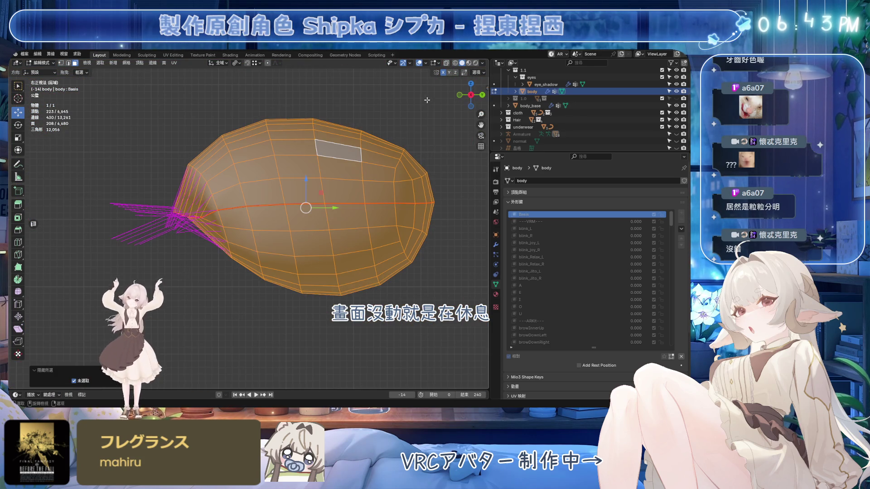
pyautogui.click(446, 65)
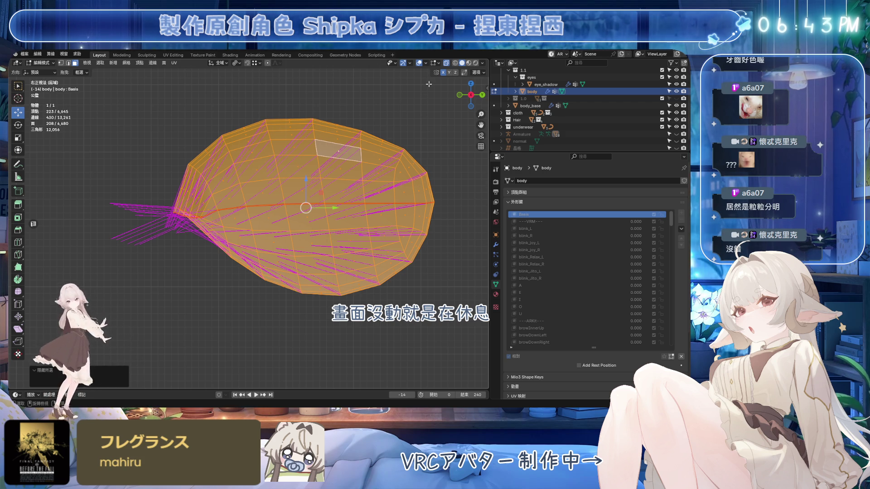
# Step: Reveal the whole head, deselect all, save, and inspect the closed-mouth shading without overlays
pyautogui.hotkey('alt', 'h')
pyautogui.scroll(5, 362, 226)
pyautogui.moveTo(362, 226)
pyautogui.mouseDown(button='middle')
pyautogui.moveTo(353, 258)
pyautogui.moveTo(311, 236)
pyautogui.moveTo(345, 218)
pyautogui.moveTo(376, 181)
pyautogui.moveTo(407, 114)
pyautogui.mouseUp(button='middle')
pyautogui.hotkey('alt', 'a')
pyautogui.hotkey('ctrl', 's')
pyautogui.click(420, 64)
pyautogui.moveTo(424, 68); pyautogui.dragTo(355, 220, button='middle')
pyautogui.moveTo(362, 228)
pyautogui.mouseDown(button='middle')
pyautogui.moveTo(334, 233)
pyautogui.moveTo(321, 276)
pyautogui.moveTo(334, 239)
pyautogui.moveTo(344, 240)
pyautogui.moveTo(315, 233)
pyautogui.moveTo(322, 227)
pyautogui.moveTo(384, 236)
pyautogui.moveTo(273, 249)
pyautogui.moveTo(318, 254)
pyautogui.mouseUp(button='middle')
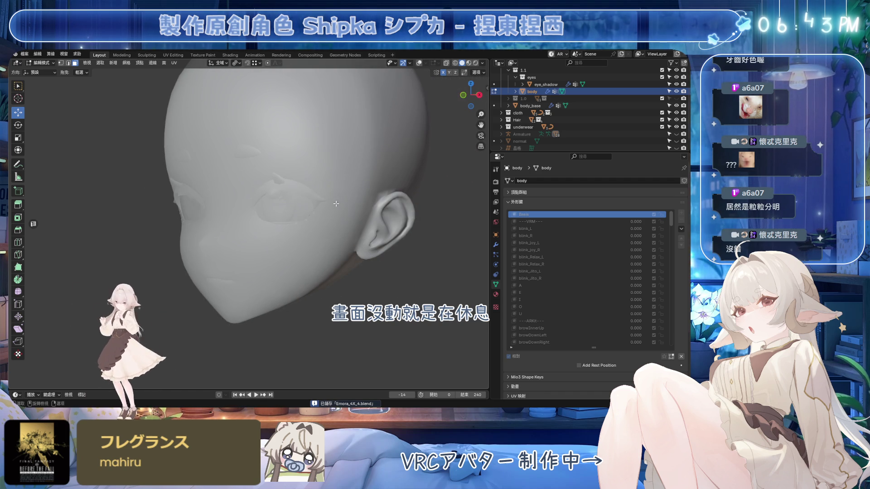
# Step: Enter Edit Mode on the head and make the open-mouth A shape key active
pyautogui.scroll(2, 338, 203)
pyautogui.press('Tab')
pyautogui.moveTo(343, 201)
pyautogui.mouseDown(button='middle')
pyautogui.moveTo(269, 261)
pyautogui.moveTo(338, 245)
pyautogui.mouseUp(button='middle')
pyautogui.hotkey('ctrl', 's')
pyautogui.click(549, 286)
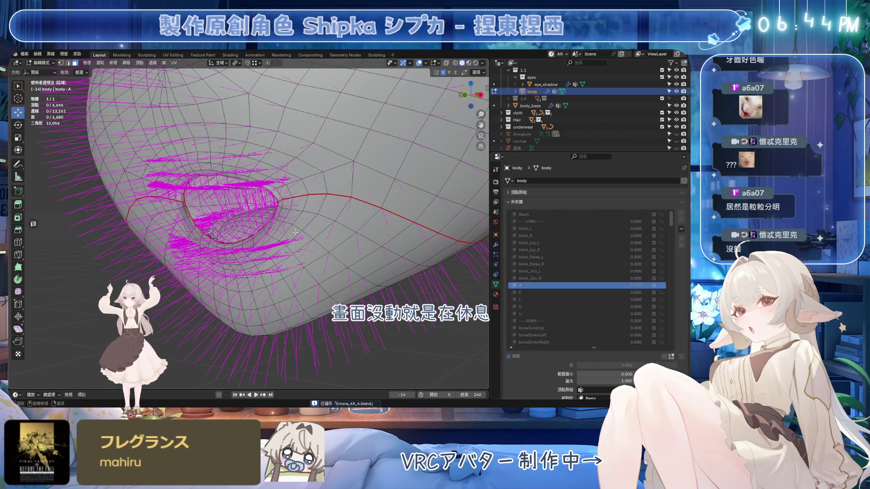
# Step: Select the mouth-rim edge loop and smooth its normals with Smooth Vectors
pyautogui.moveTo(411, 68)
pyautogui.mouseDown(button='middle')
pyautogui.moveTo(336, 234)
pyautogui.moveTo(328, 221)
pyautogui.moveTo(340, 239)
pyautogui.moveTo(408, 229)
pyautogui.mouseUp(button='middle')
pyautogui.keyDown('alt'); pyautogui.click(327, 221); pyautogui.keyUp('alt')
pyautogui.keyDown('alt'); pyautogui.click(325, 241); pyautogui.keyUp('alt')
pyautogui.hotkey('ctrl', 's')
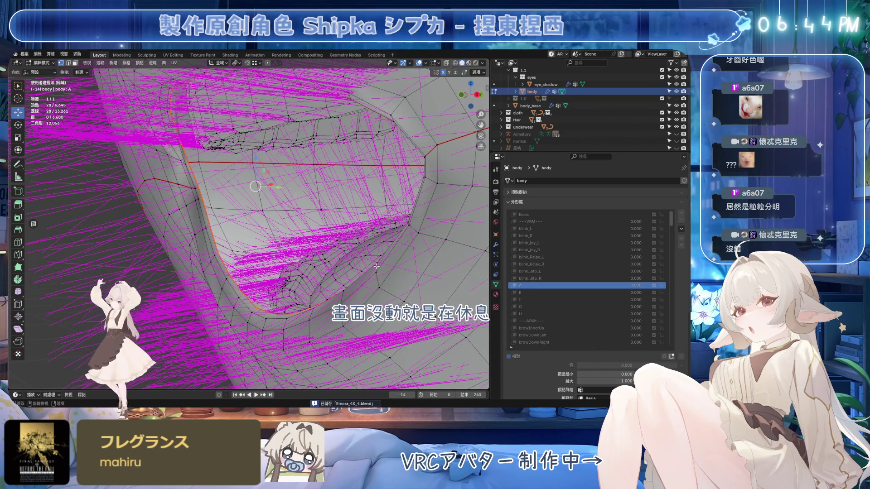
pyautogui.hotkey('alt', 'n')
pyautogui.click(363, 264)
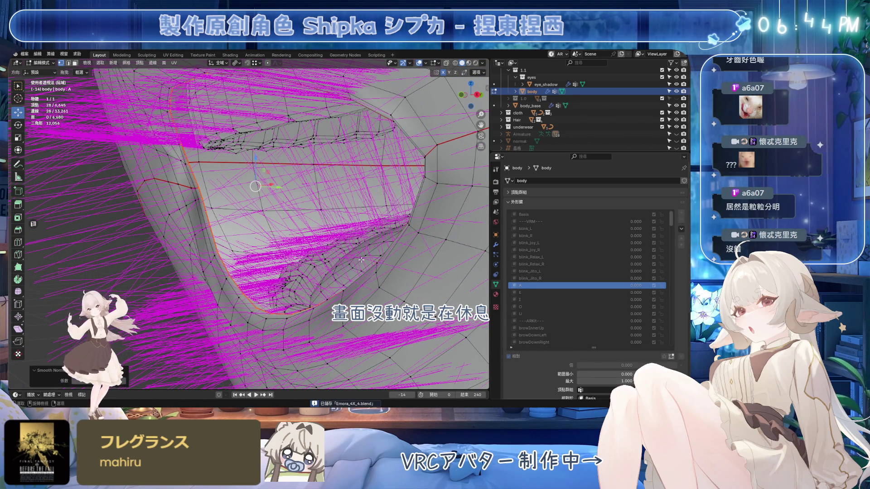
# Step: Check the lip shading without overlays, then return to Basis in front view and save
pyautogui.click(418, 63)
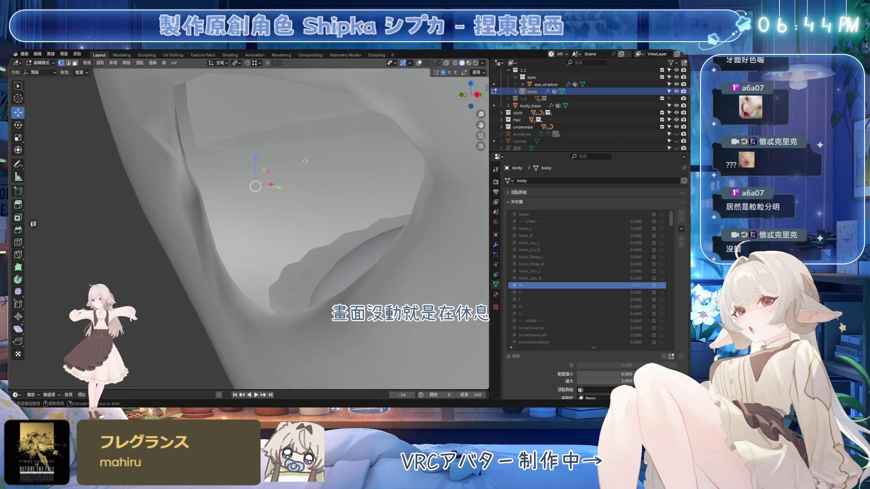
pyautogui.moveTo(394, 179); pyautogui.dragTo(398, 179, button='middle')
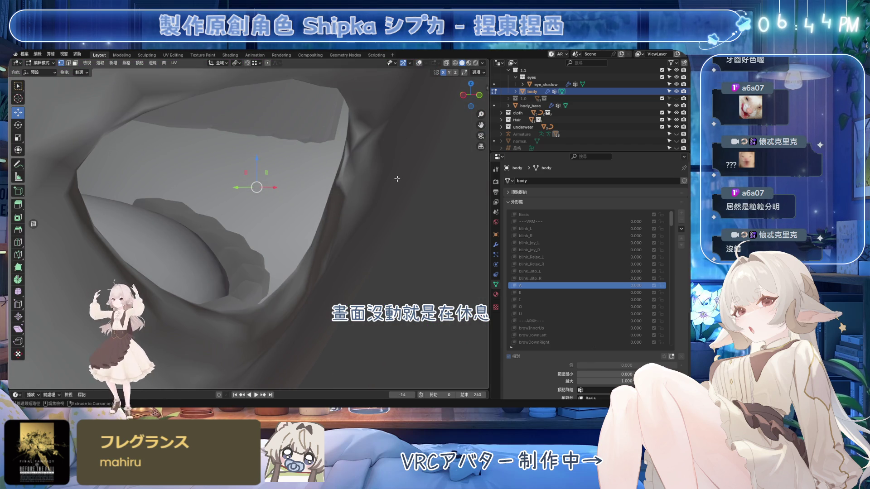
pyautogui.click(634, 214)
pyautogui.hotkey('ctrl', 's')
pyautogui.press('KP_1')
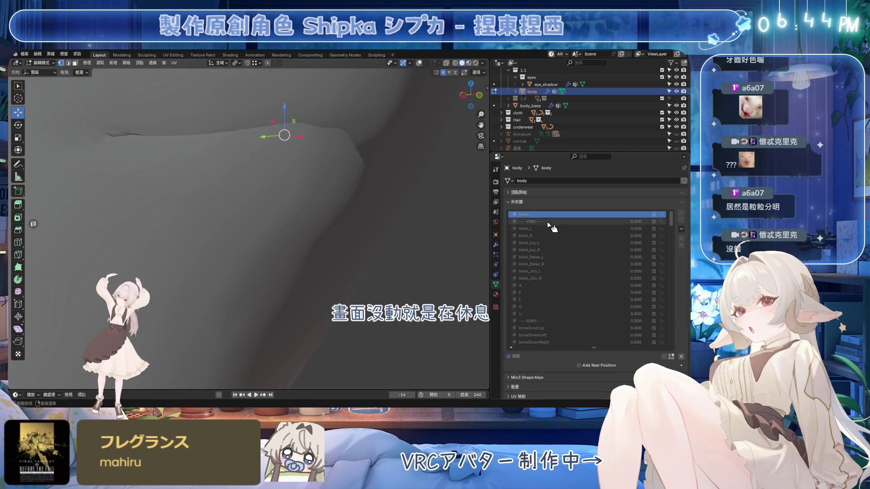
# Step: Test shape key A by setting it to 0.530, then back to 0
pyautogui.click(557, 292)
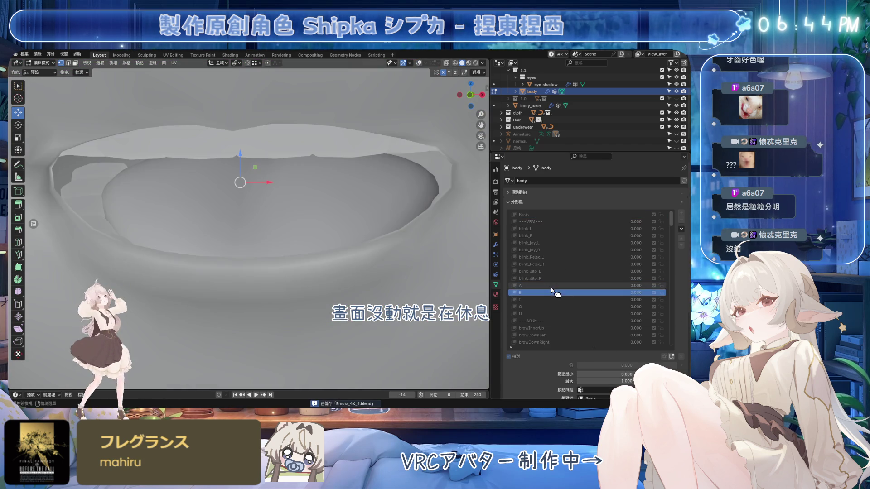
pyautogui.click(557, 286)
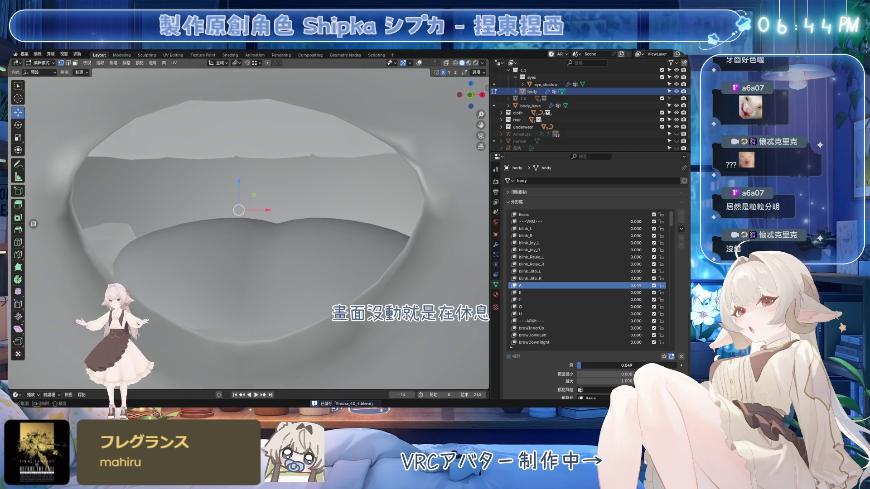
pyautogui.click(671, 357)
pyautogui.moveTo(618, 365); pyautogui.dragTo(672, 365)
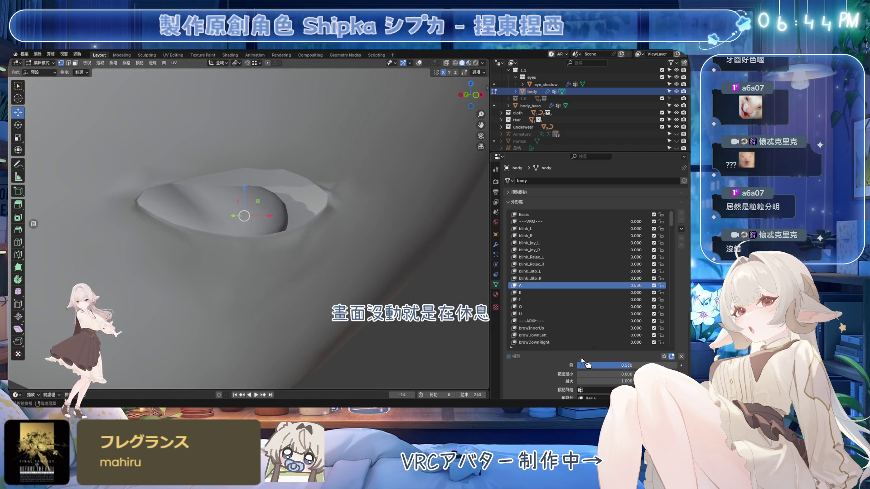
pyautogui.moveTo(583, 362)
pyautogui.mouseDown()
pyautogui.moveTo(572, 363)
pyautogui.moveTo(638, 365)
pyautogui.mouseUp()
# Step: Make shape key E active, view the mouth, and reset E to 0
pyautogui.click(539, 293)
pyautogui.moveTo(295, 236)
pyautogui.mouseDown(button='middle')
pyautogui.moveTo(285, 190)
pyautogui.moveTo(330, 237)
pyautogui.moveTo(320, 236)
pyautogui.moveTo(353, 241)
pyautogui.mouseUp(button='middle')
pyautogui.scroll(-10, 352, 241)
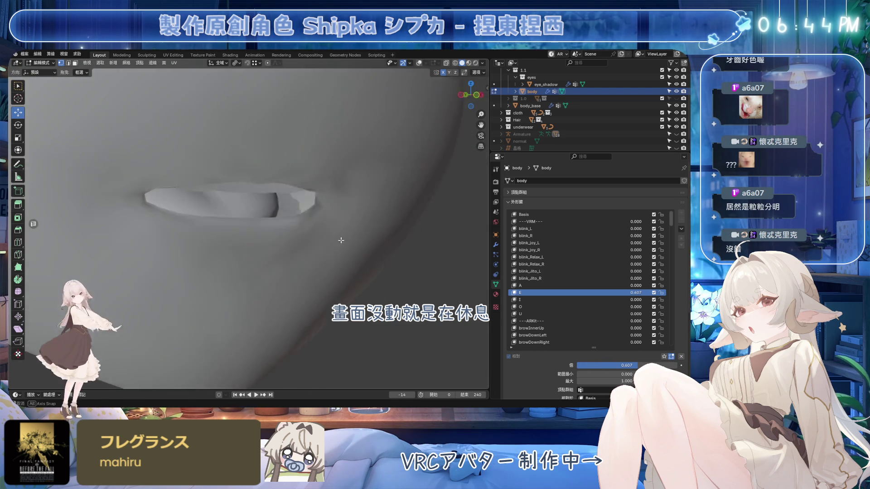
pyautogui.scroll(5, 390, 258)
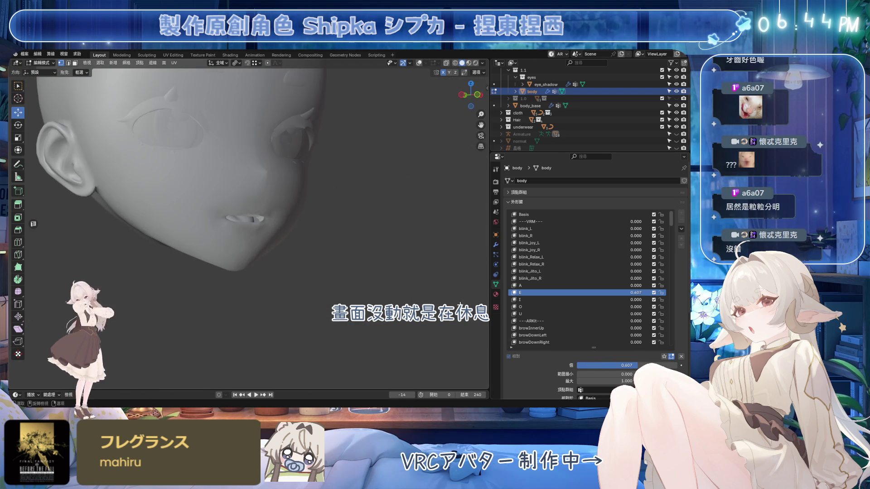
pyautogui.hotkey('ctrl', 'z')
pyautogui.moveTo(404, 262)
pyautogui.mouseDown(button='middle')
pyautogui.moveTo(355, 260)
pyautogui.moveTo(390, 272)
pyautogui.moveTo(403, 303)
pyautogui.mouseUp(button='middle')
# Step: Turn overlays back on, return to Object Mode, and save
pyautogui.hotkey('shift', 'alt', 'z')
pyautogui.press('Tab')
pyautogui.hotkey('ctrl', 's')
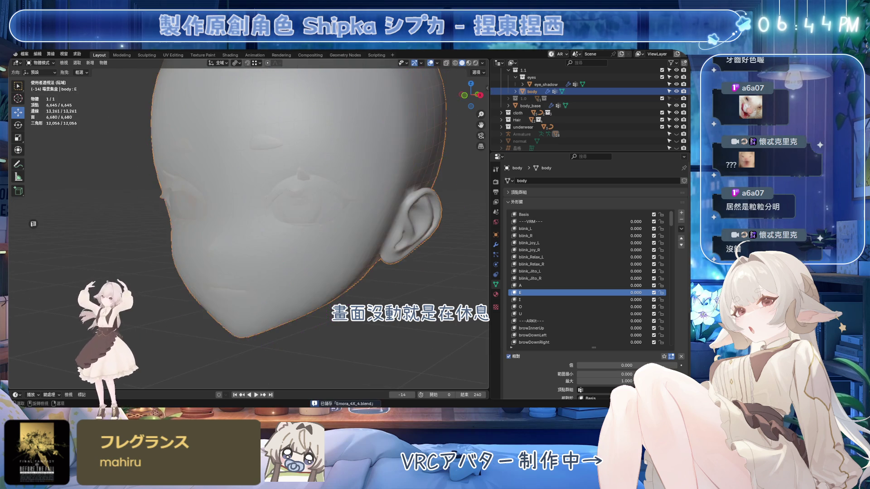
# Step: Deselect the head, exit Local View, and frame the full avatar from the front
pyautogui.click(403, 303)
pyautogui.press('KP_Divide')
pyautogui.scroll(-3, 326, 242)
pyautogui.moveTo(312, 226)
pyautogui.mouseDown(button='middle')
pyautogui.moveTo(356, 219)
pyautogui.moveTo(328, 261)
pyautogui.moveTo(366, 224)
pyautogui.moveTo(344, 226)
pyautogui.mouseUp(button='middle')
pyautogui.moveTo(407, 136)
pyautogui.mouseDown(button='middle')
pyautogui.moveTo(396, 162)
pyautogui.moveTo(449, 184)
pyautogui.moveTo(423, 163)
pyautogui.moveTo(385, 194)
pyautogui.mouseUp(button='middle')
pyautogui.hotkey('ctrl', 's')
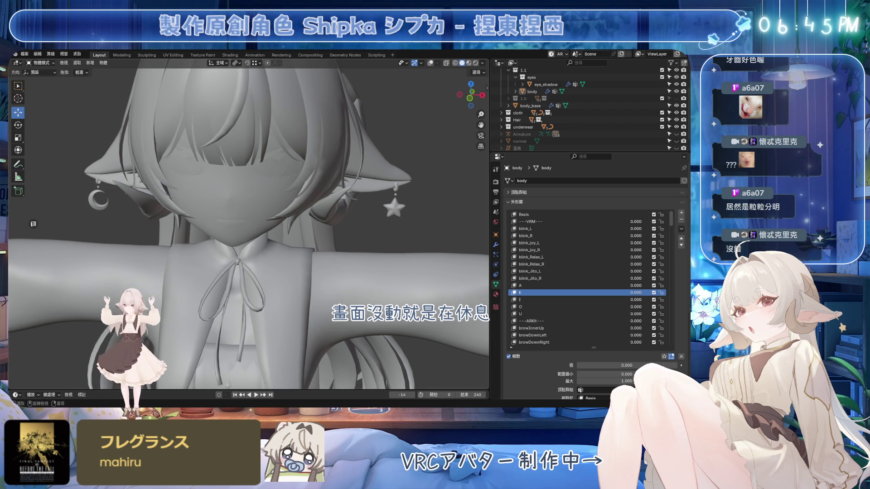
pyautogui.scroll(-4, 376, 235)
pyautogui.moveTo(395, 233)
pyautogui.mouseDown(button='middle')
pyautogui.moveTo(395, 212)
pyautogui.moveTo(430, 212)
pyautogui.moveTo(460, 247)
pyautogui.mouseUp(button='middle')
# Step: Switch the viewport to Material Preview to show the textured avatar, and save
pyautogui.hotkey('ctrl', 's')
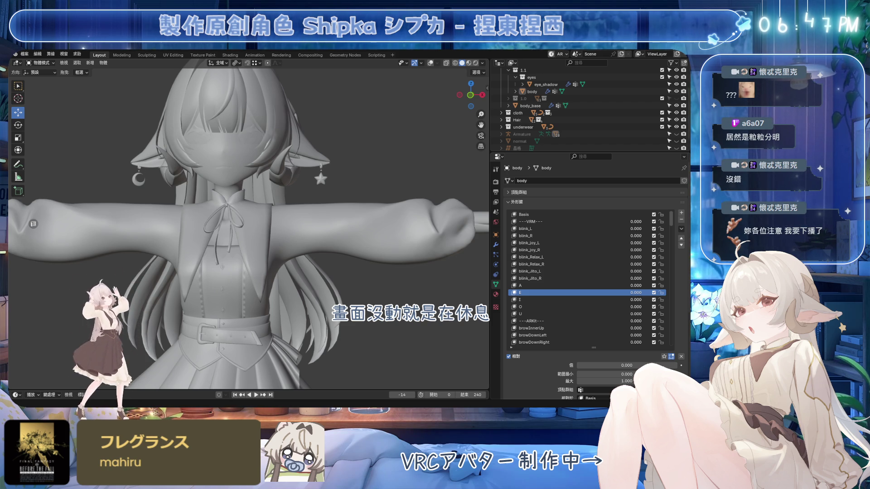
pyautogui.click(468, 63)
pyautogui.keyDown('shift'); pyautogui.moveTo(339, 137); pyautogui.dragTo(354, 189, button='middle'); pyautogui.keyUp('shift')
pyautogui.hotkey('ctrl', 's')
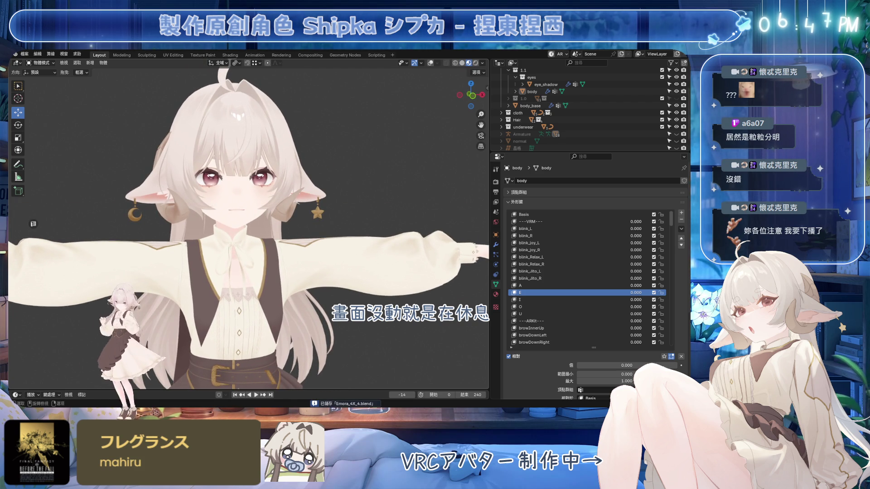